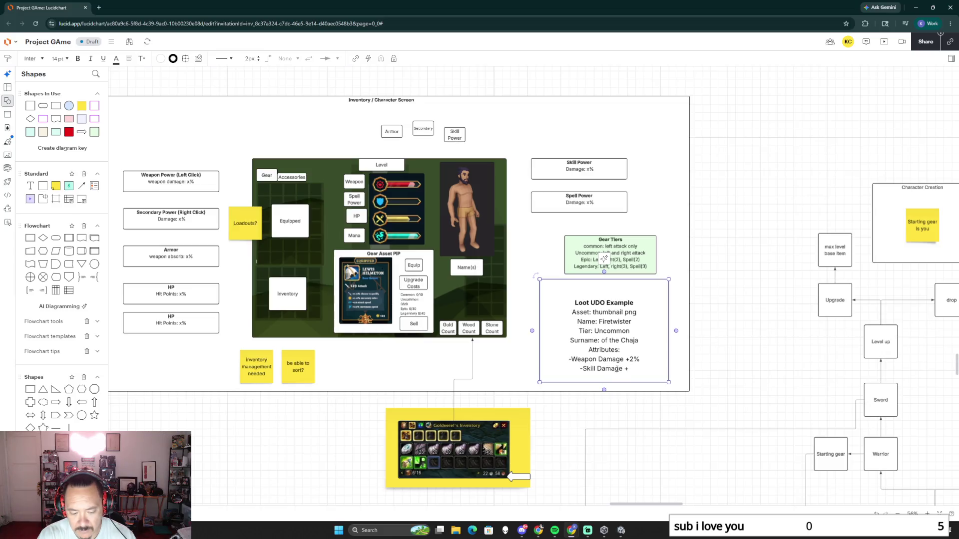
text(+3)
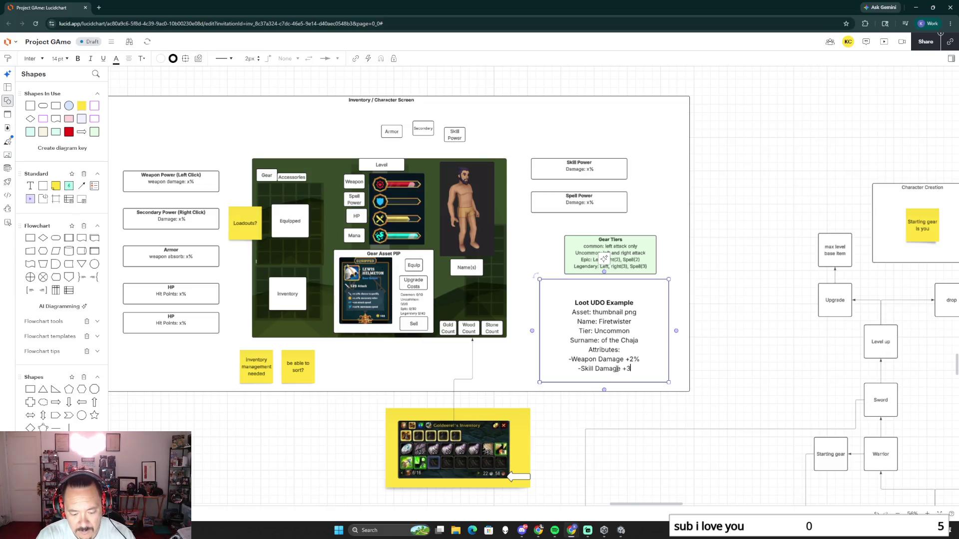
text(%)
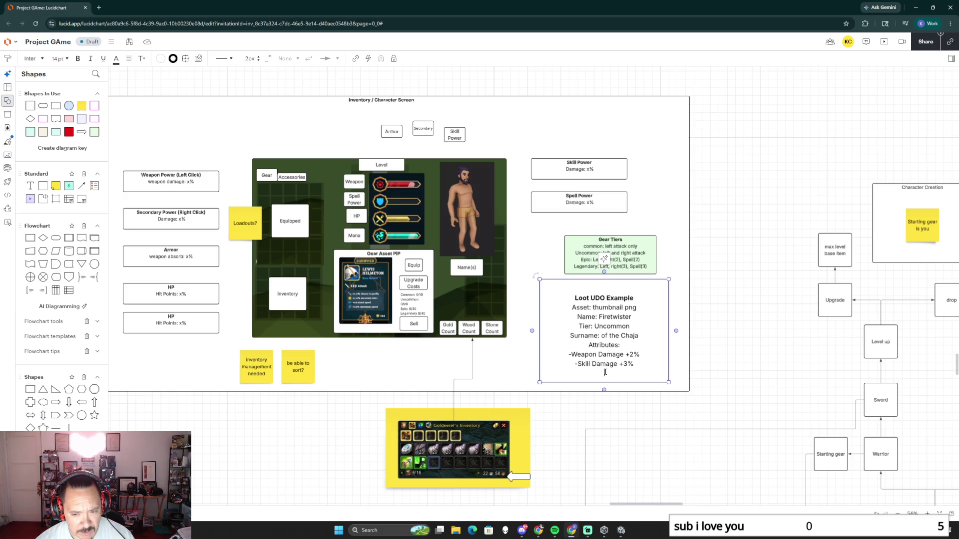
text(Give Spell)
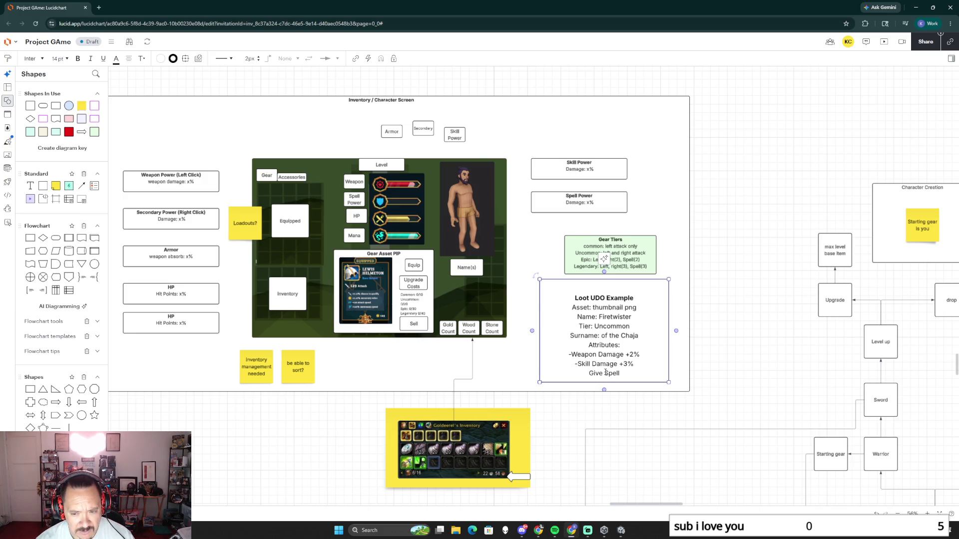
text(: Fireb)
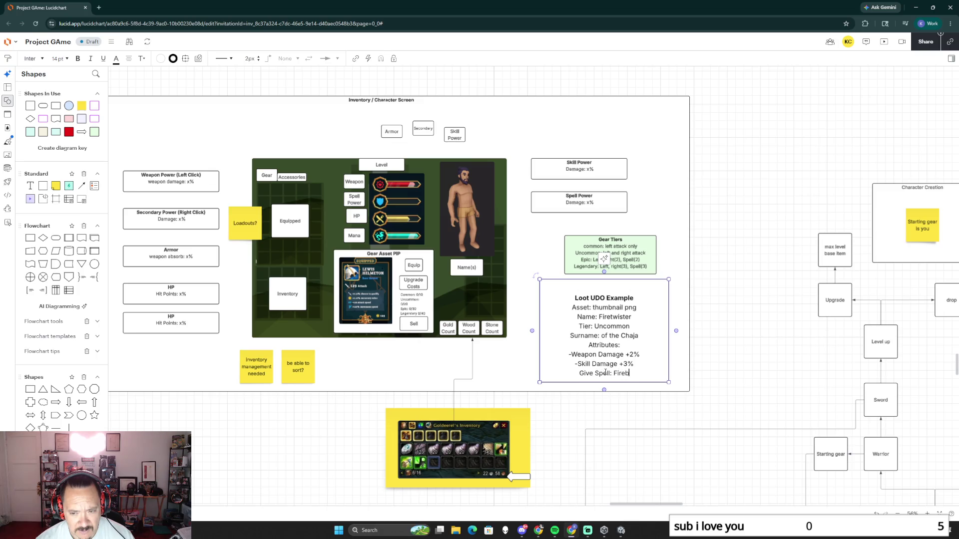
text(all)
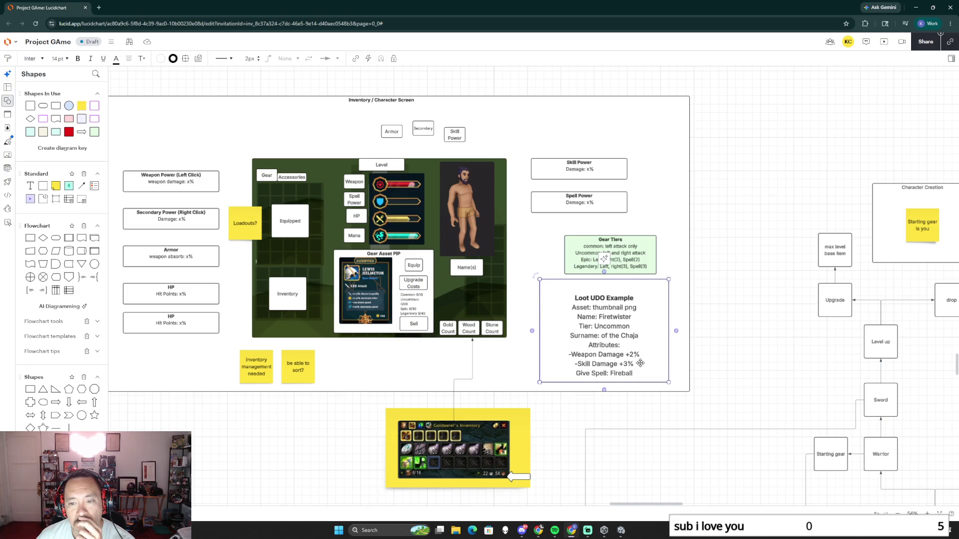
Fill the Loot UDO Example box with a light pink swatch and deselect it.
click(649, 289)
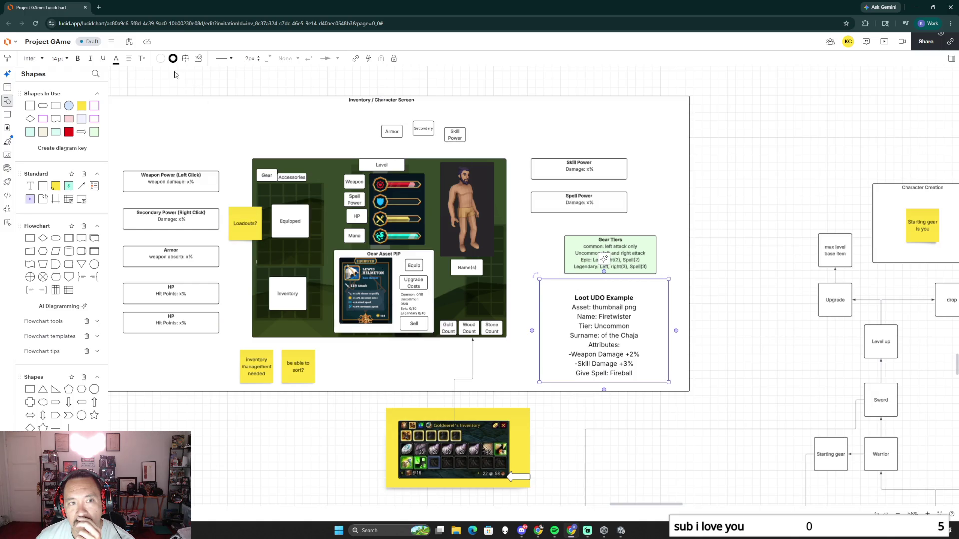
click(162, 63)
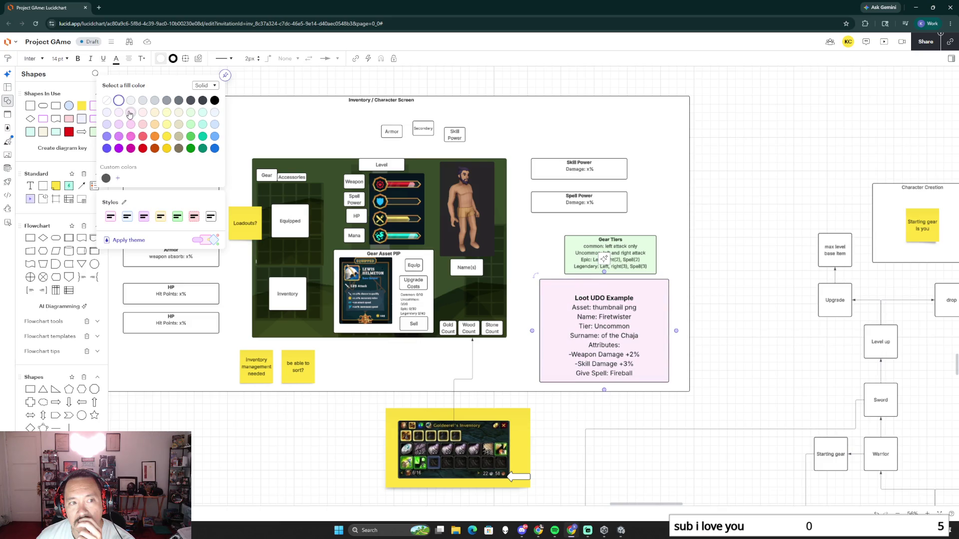
click(129, 115)
click(728, 242)
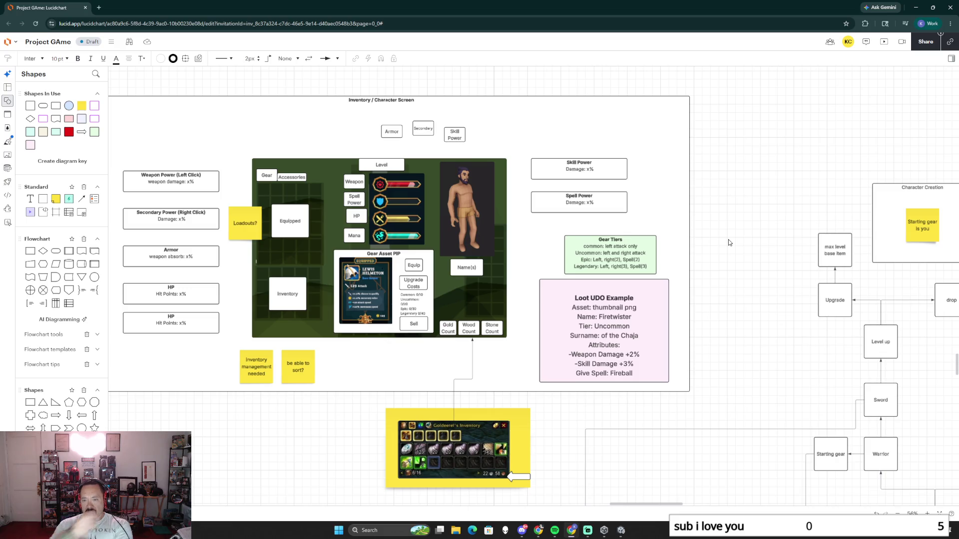
mouse_move(624, 343)
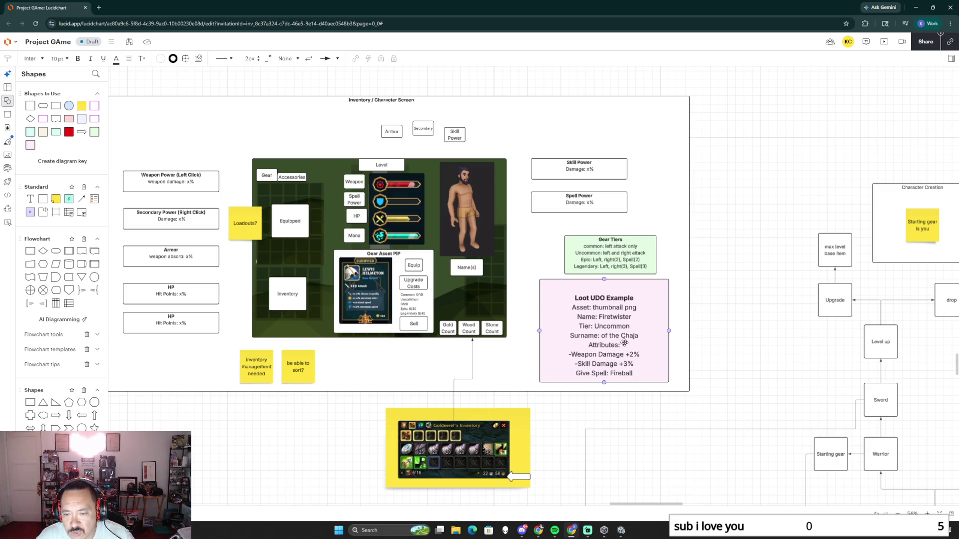
Enter and leave text editing in the Loot UDO box, briefly selecting the Gear Tiers box.
double_click(621, 325)
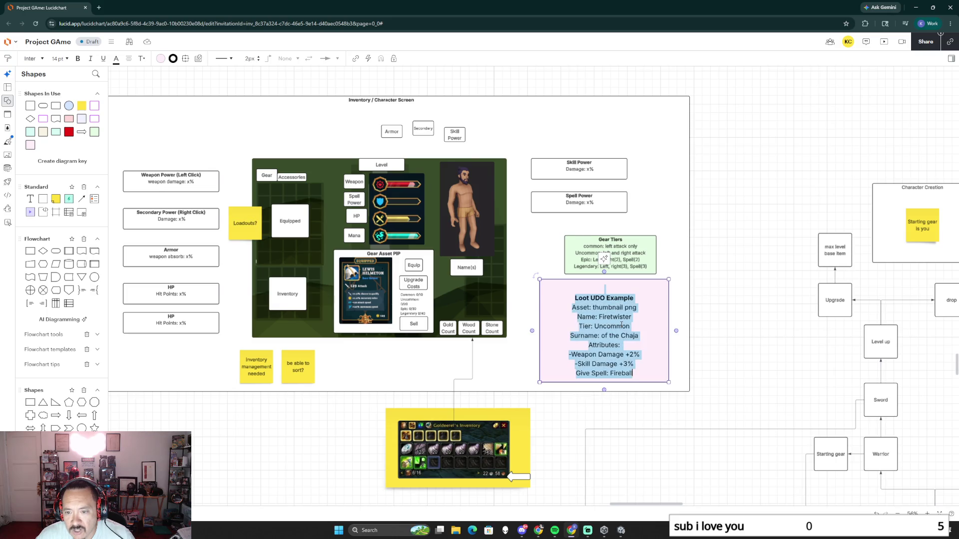
click(621, 326)
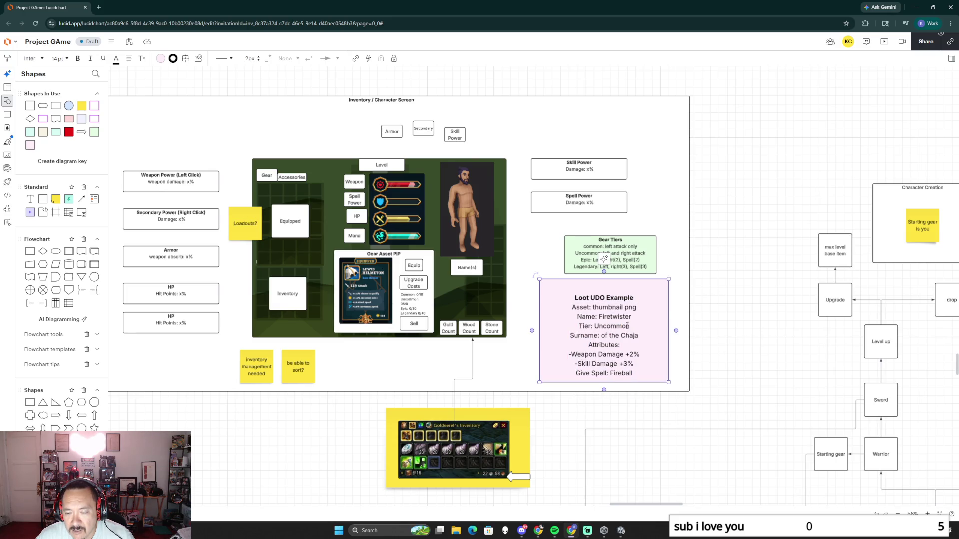
click(604, 258)
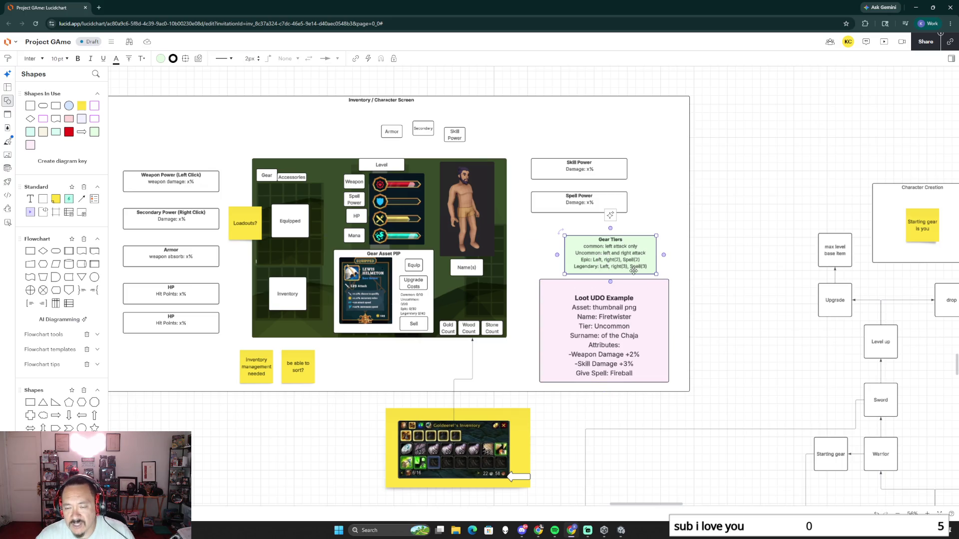
click(648, 338)
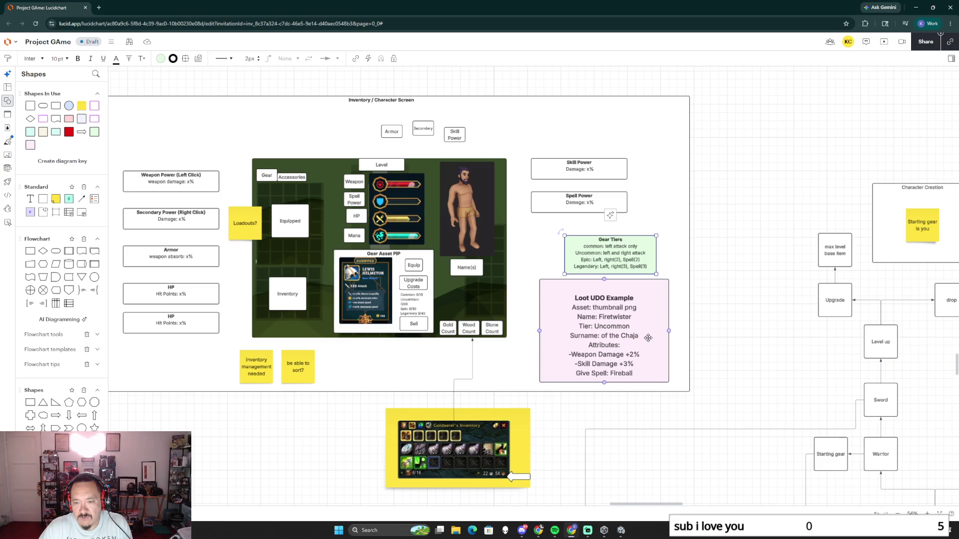
Select the 'Give Spell: Fireball' line in the Loot UDO box and delete it.
double_click(633, 372)
click(633, 373)
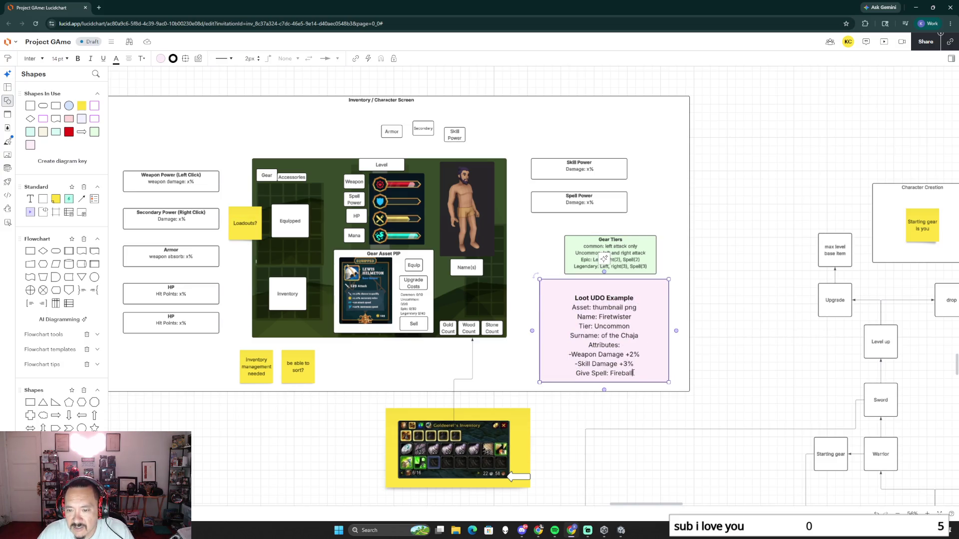
drag(633, 373, 575, 372)
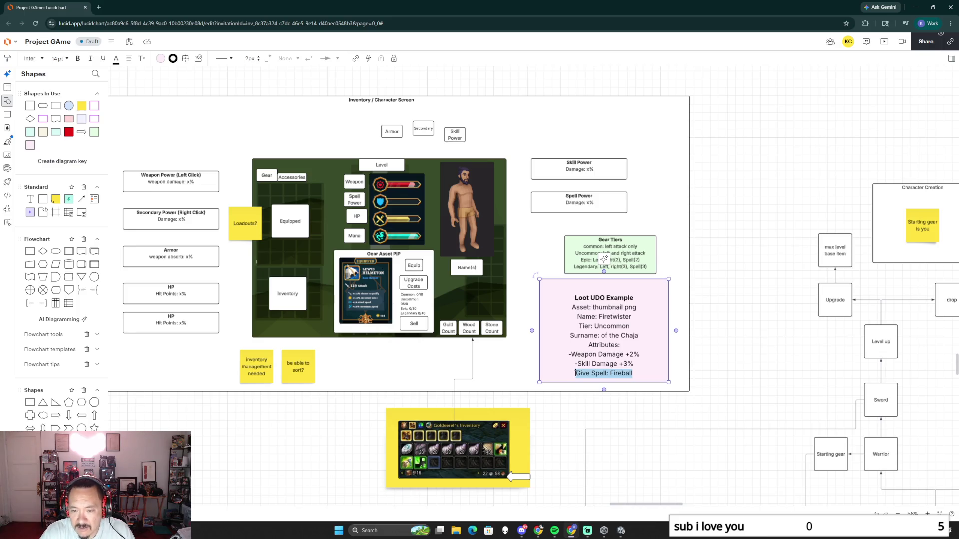
key(Delete)
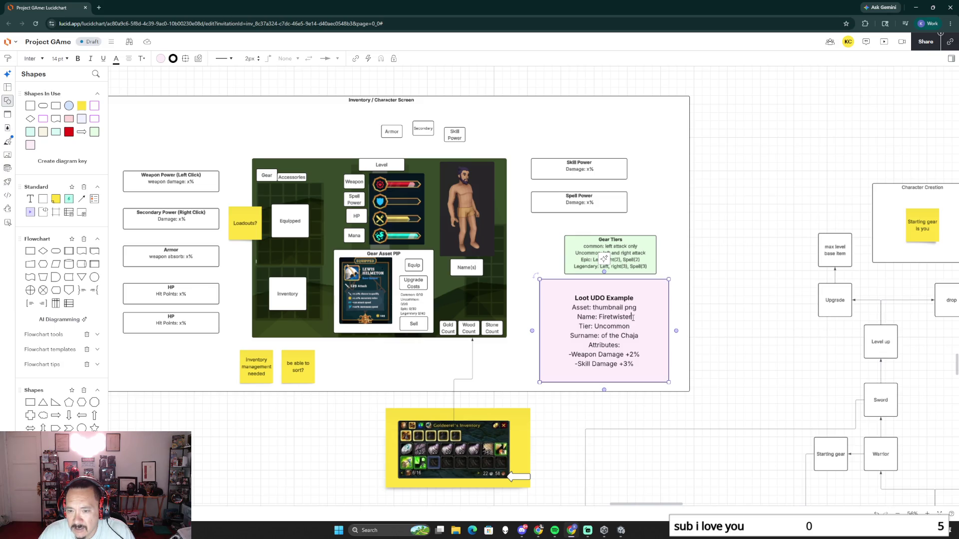
Add a 'Weapon Type: Sword' line below 'Name: Firetwister' and finish editing.
key(Return)
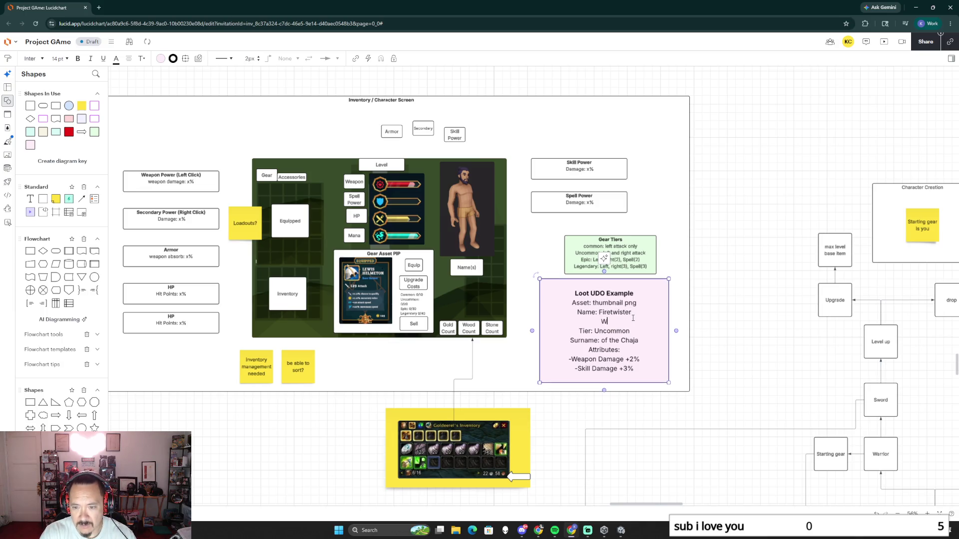
text(Weapon Type)
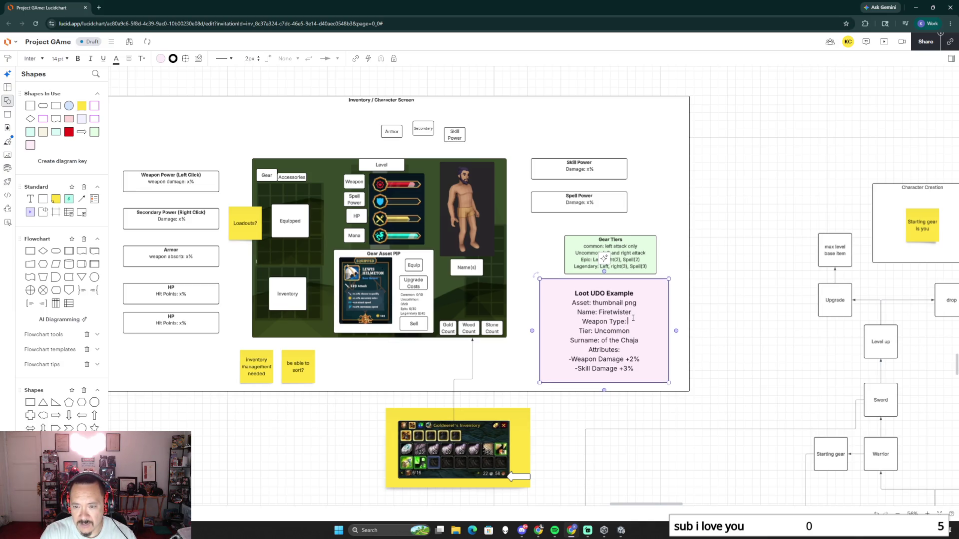
text(: Sword)
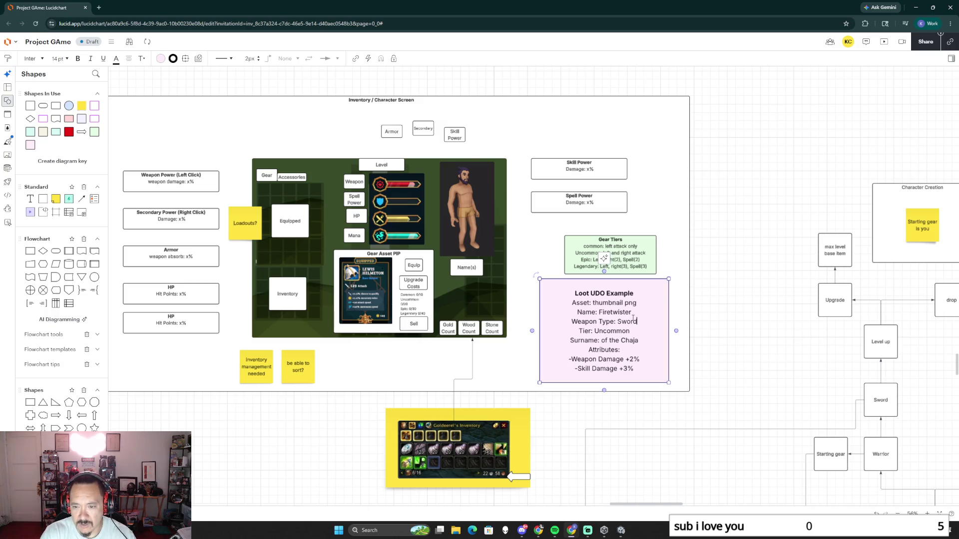
click(719, 324)
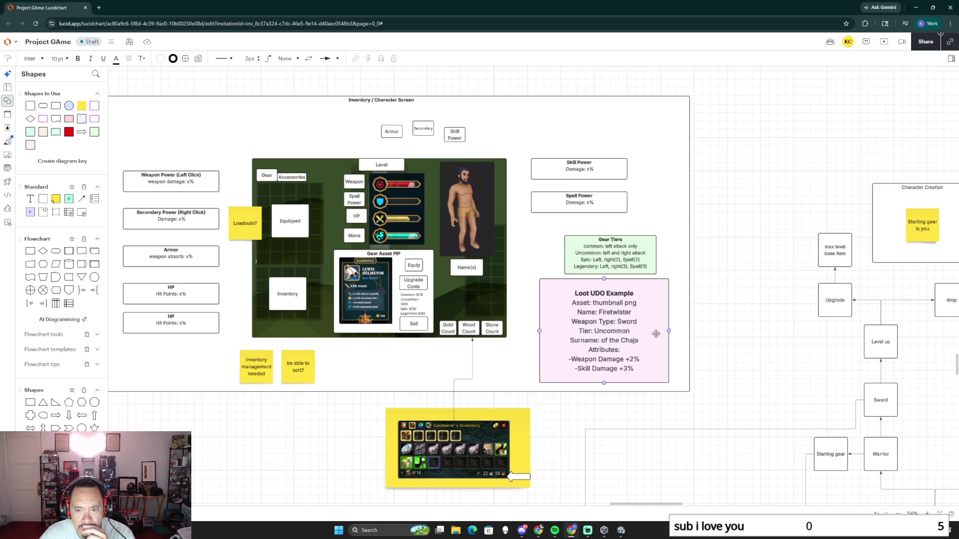
Make the Loot UDO box taller and replace 'Uncommon' with 'Common' in the tier line.
mouse_move(615, 340)
click(640, 346)
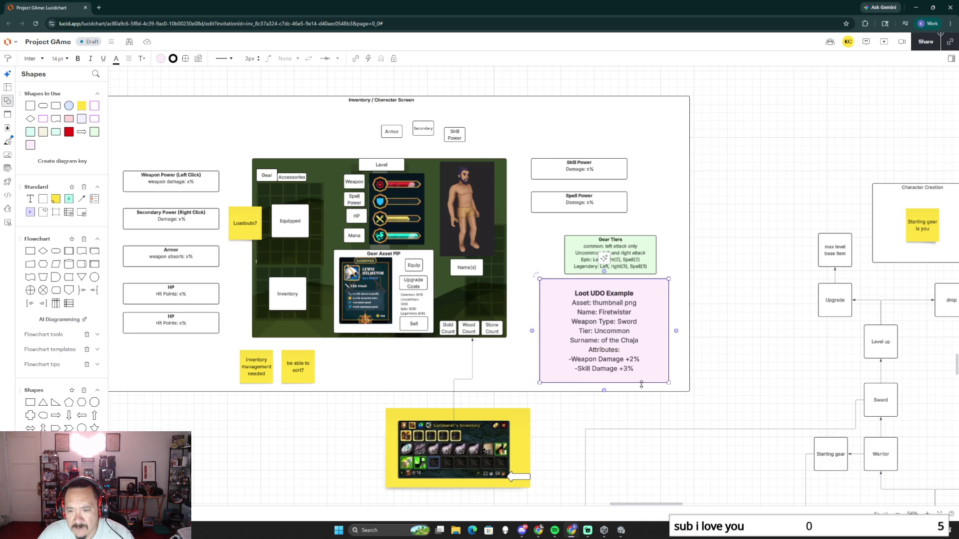
drag(641, 384, 642, 428)
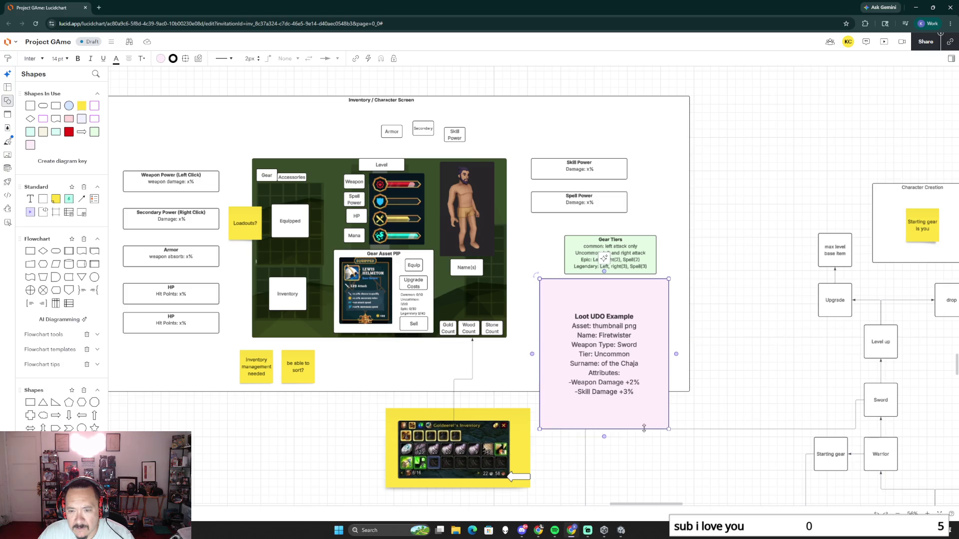
double_click(618, 368)
click(631, 354)
drag(630, 354, 593, 353)
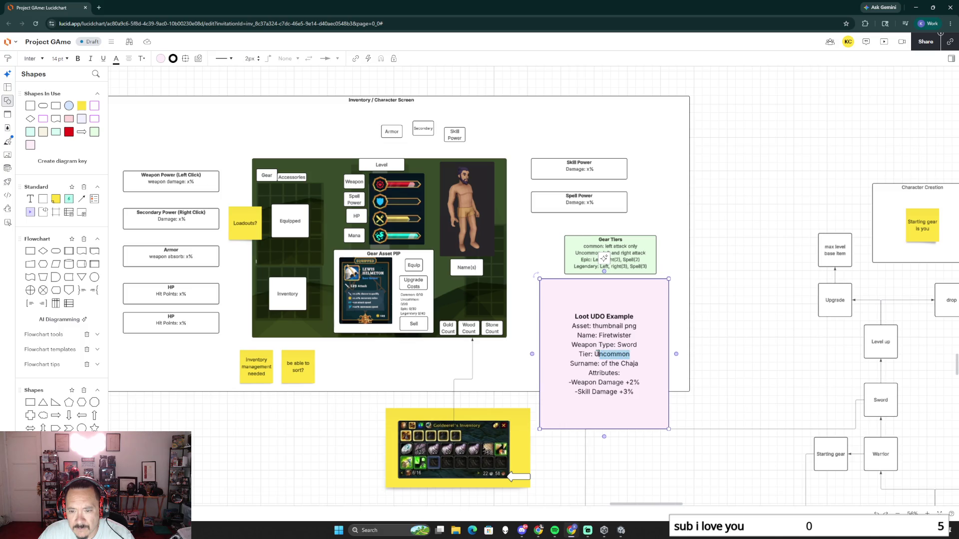
text(common)
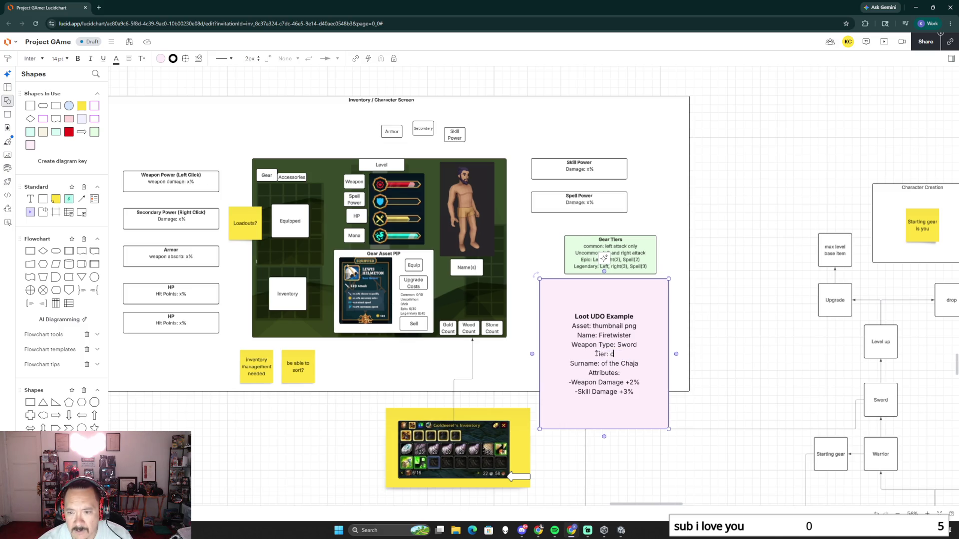
key(BackSpace)
key(BackSpace)
key(BackSpace)
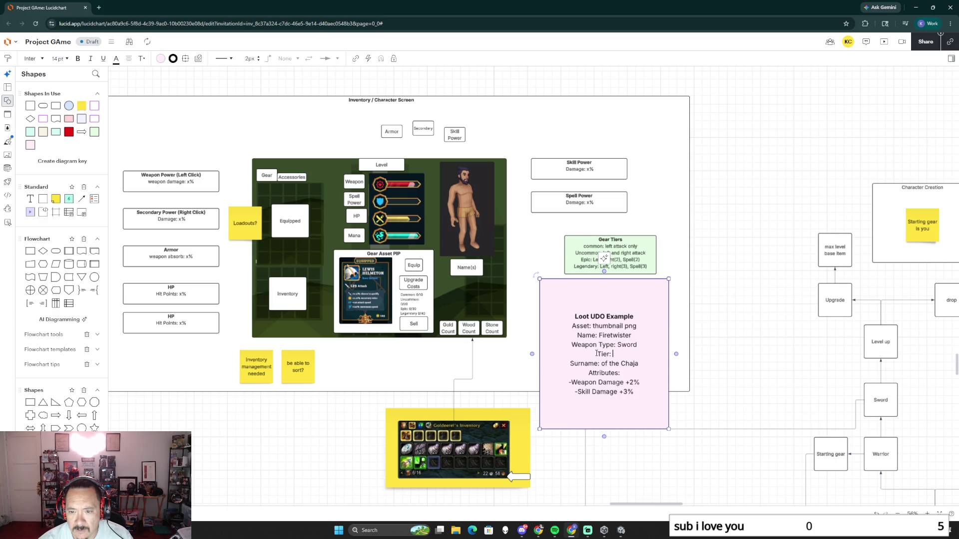
text(Common)
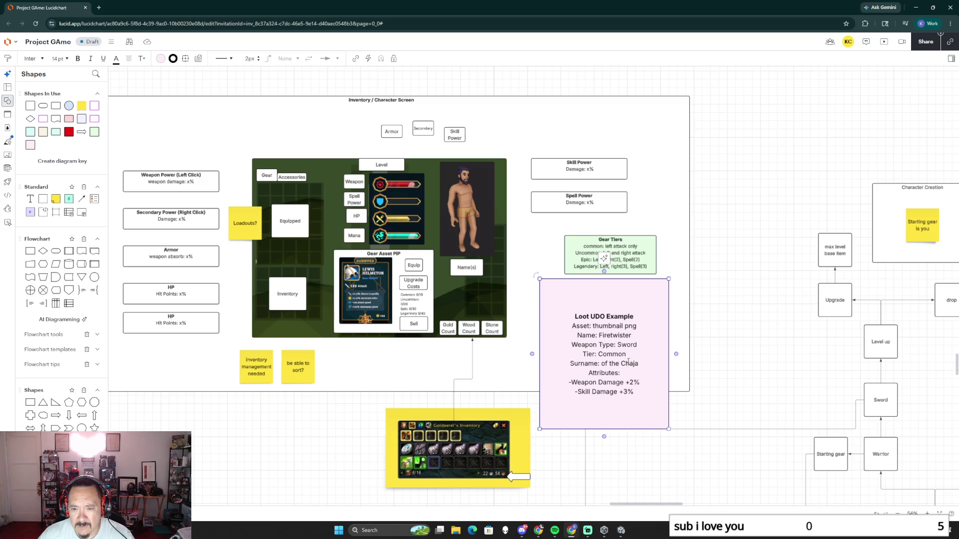
Copy the Attributes and damage lines and paste them after 'Common'.
drag(640, 393, 589, 372)
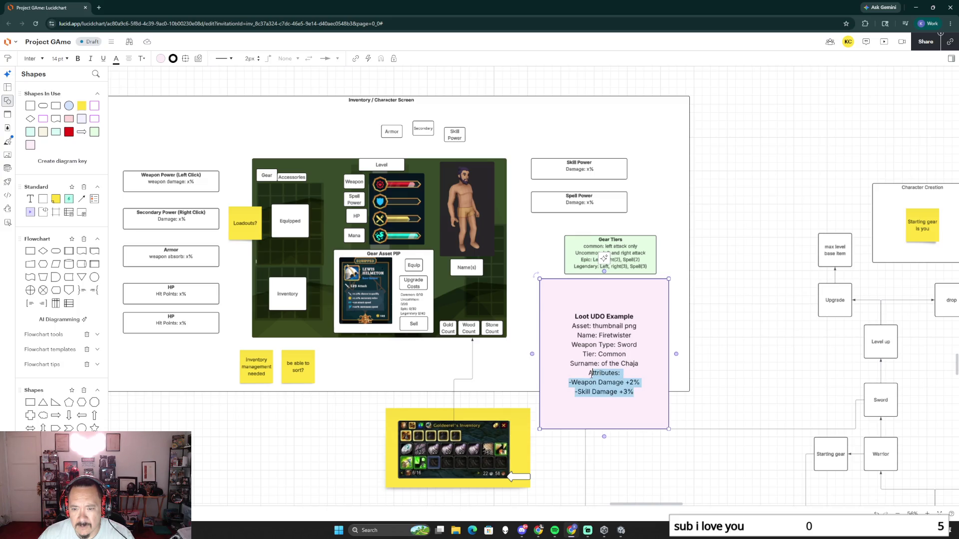
key(ctrl+c)
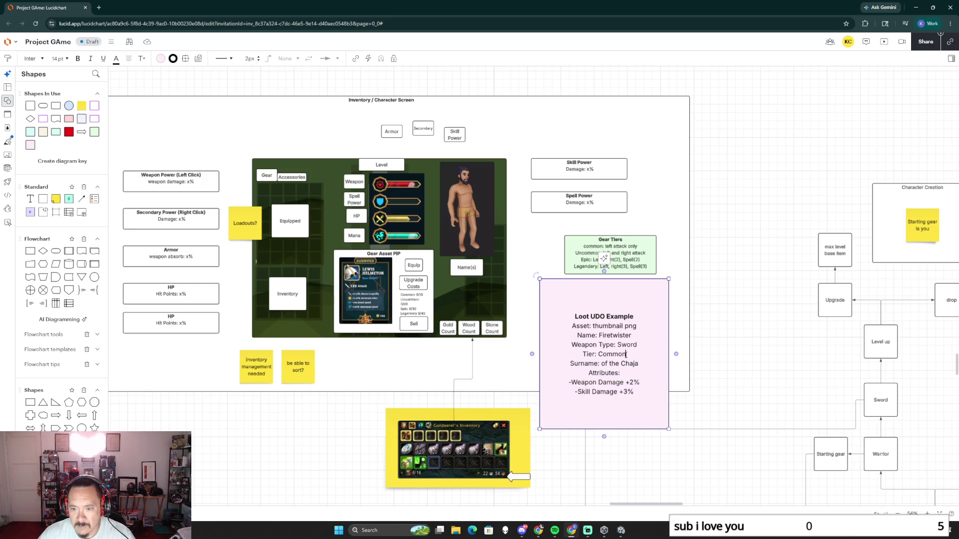
click(625, 354)
key(ctrl+v)
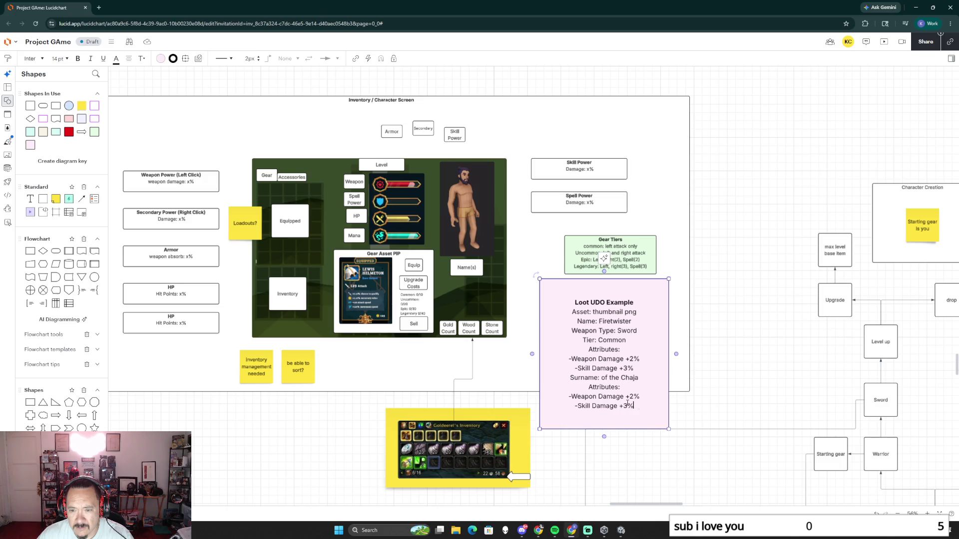
Delete the attribute lines under the Chaja surname and add a blank line before Surname.
mouse_move(632, 405)
mouse_down()
mouse_move(570, 396)
mouse_move(584, 392)
mouse_up()
key(BackSpace)
key(BackSpace)
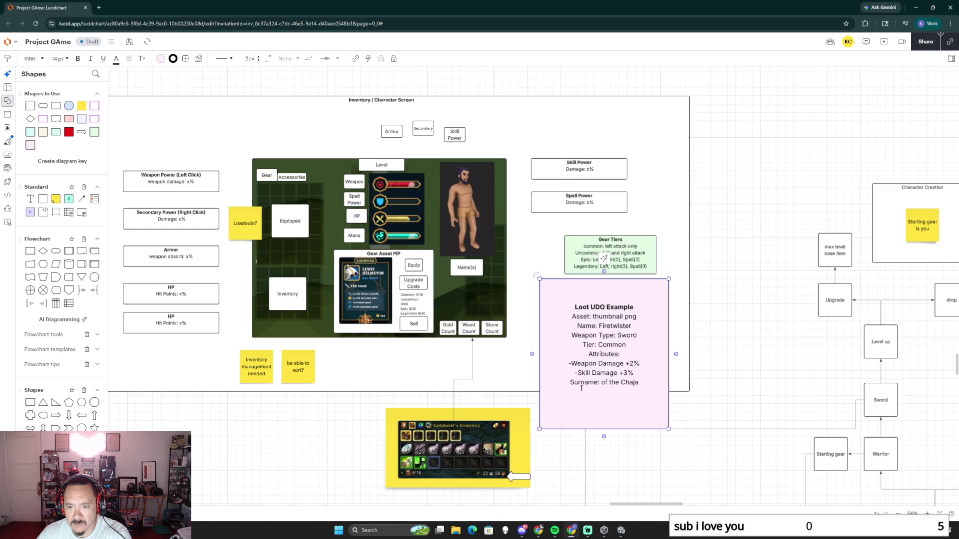
click(570, 384)
key(Return)
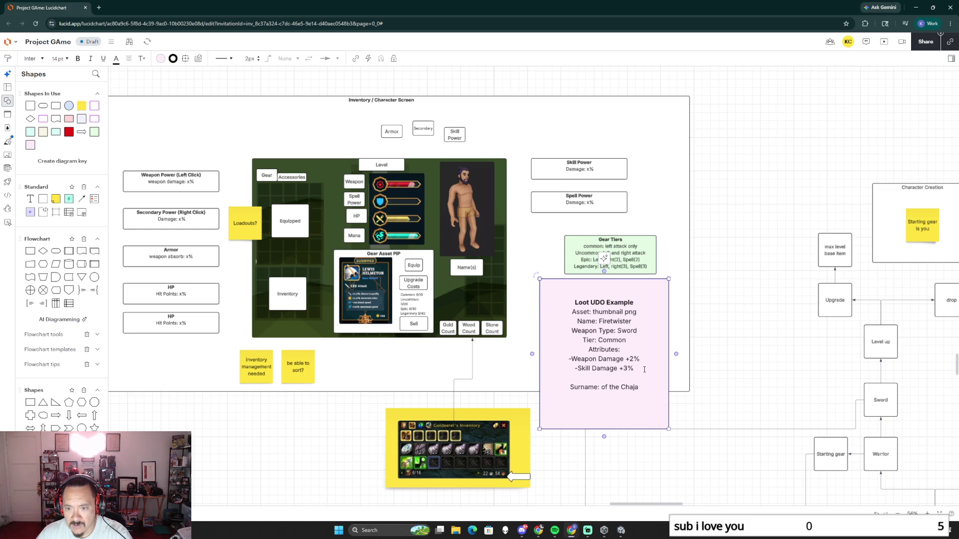
Add 'Left Click: Basic Attack' below Tier: Common and select the Common block for copying.
drag(645, 368, 582, 340)
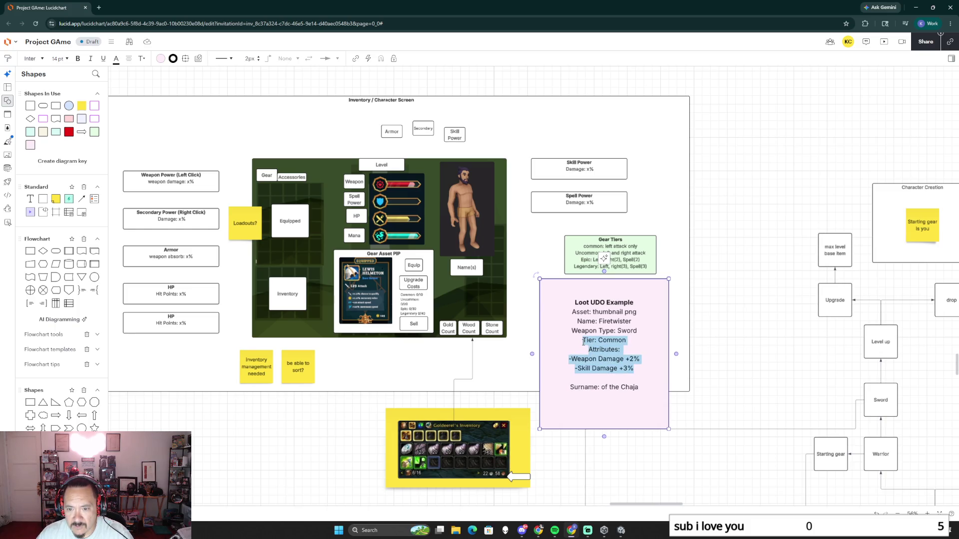
click(626, 342)
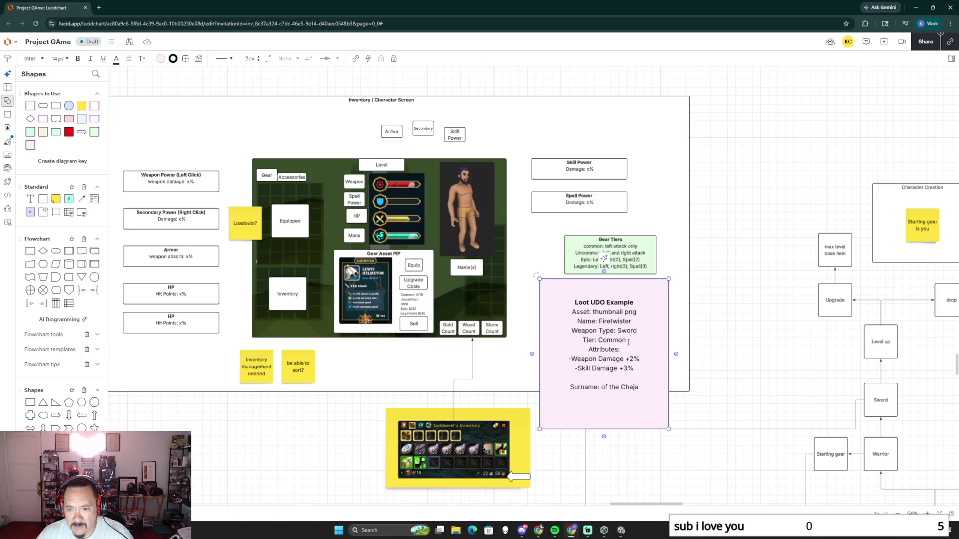
key(Return)
text(Lef)
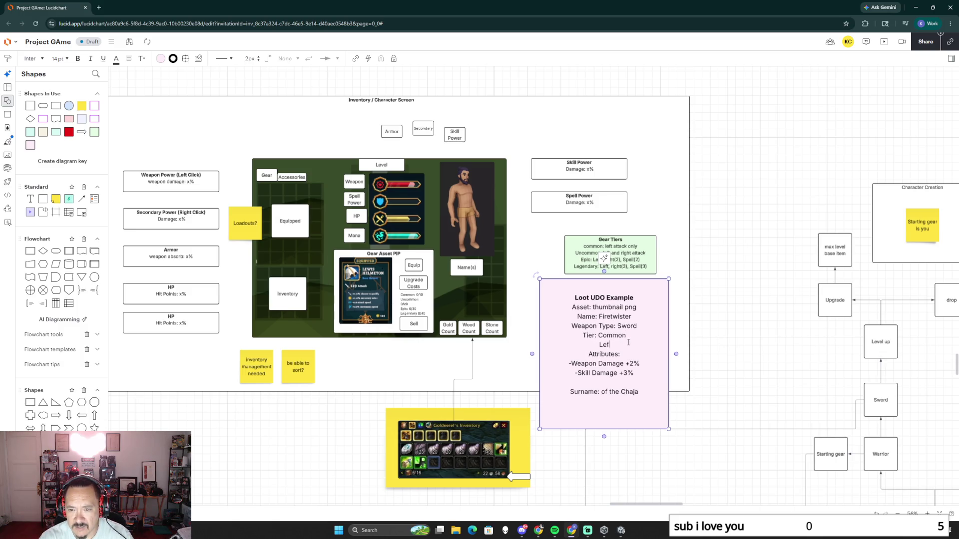
text(t)
key(BackSpace)
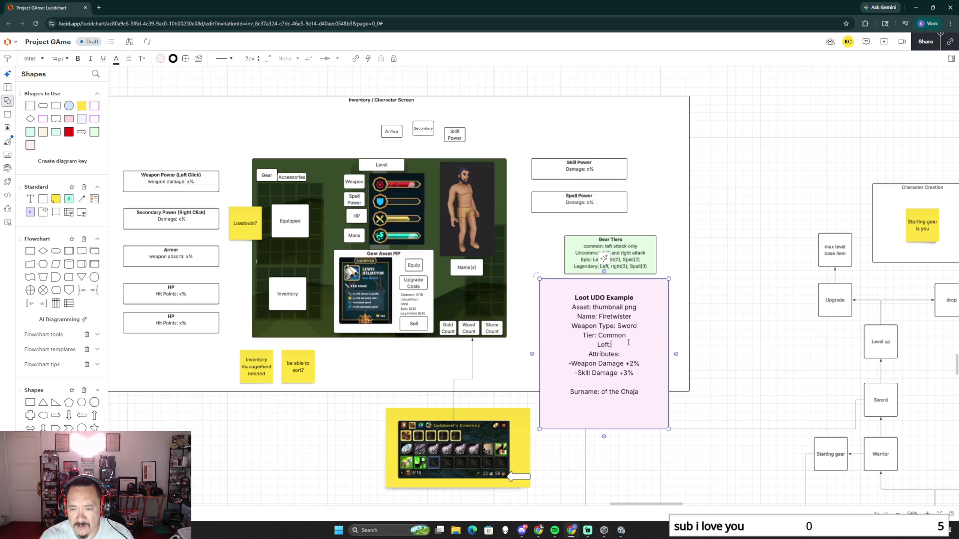
text(Click: Bas)
text(ic Attack)
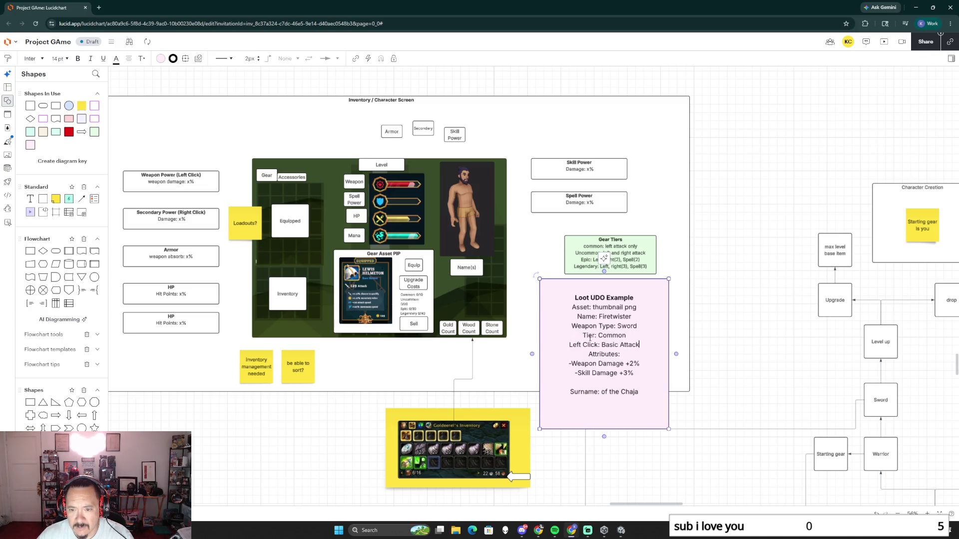
drag(583, 335, 640, 372)
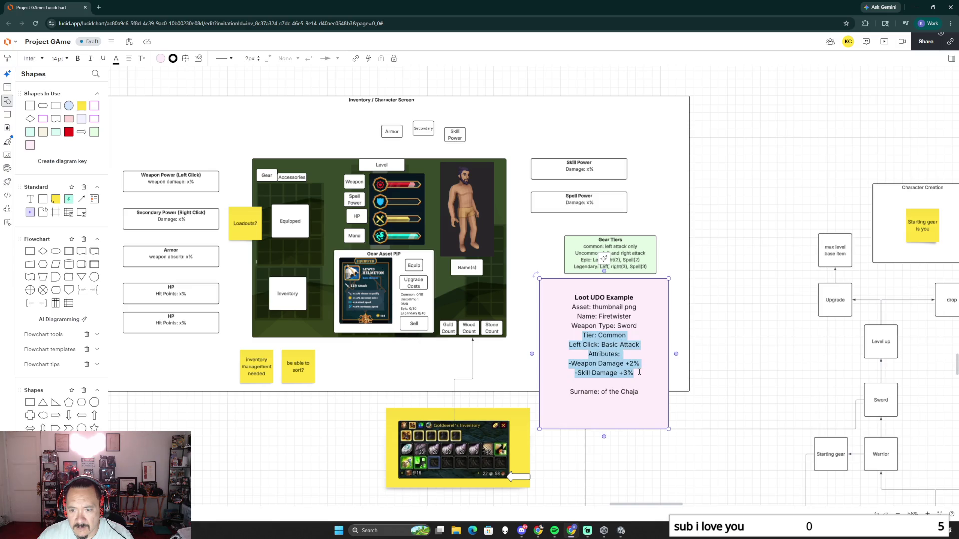
click(638, 372)
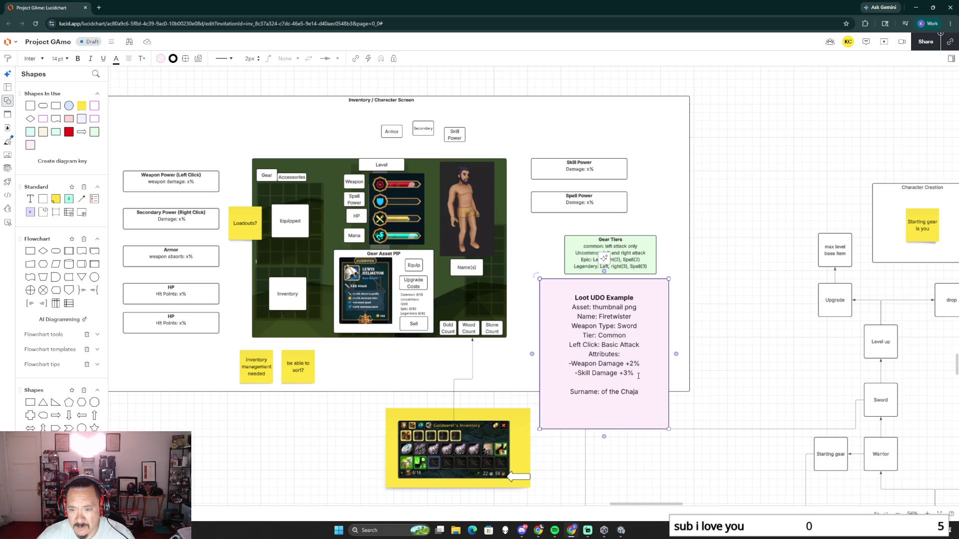
Paste a copy of the Common tier block and rename its tier to UnCommon.
key(ctrl+v)
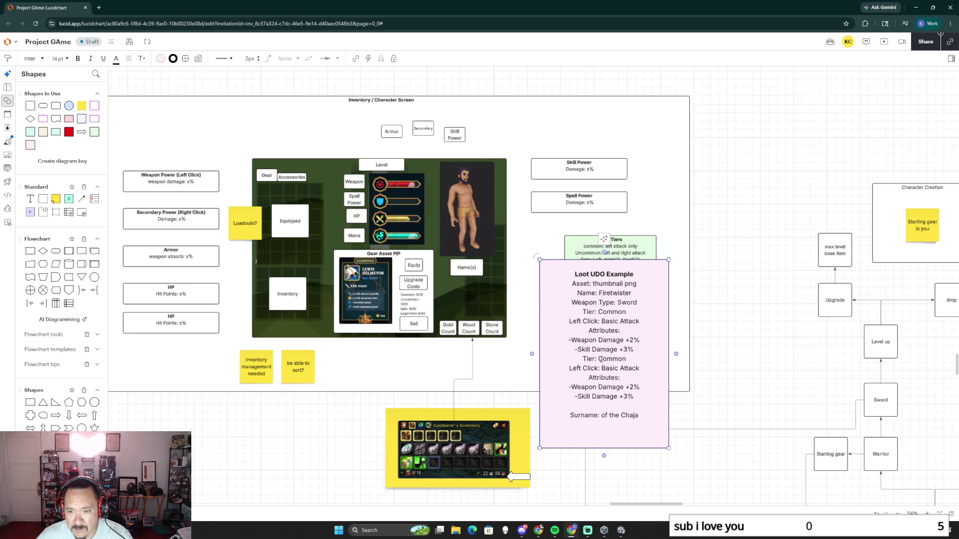
click(599, 358)
text(Un)
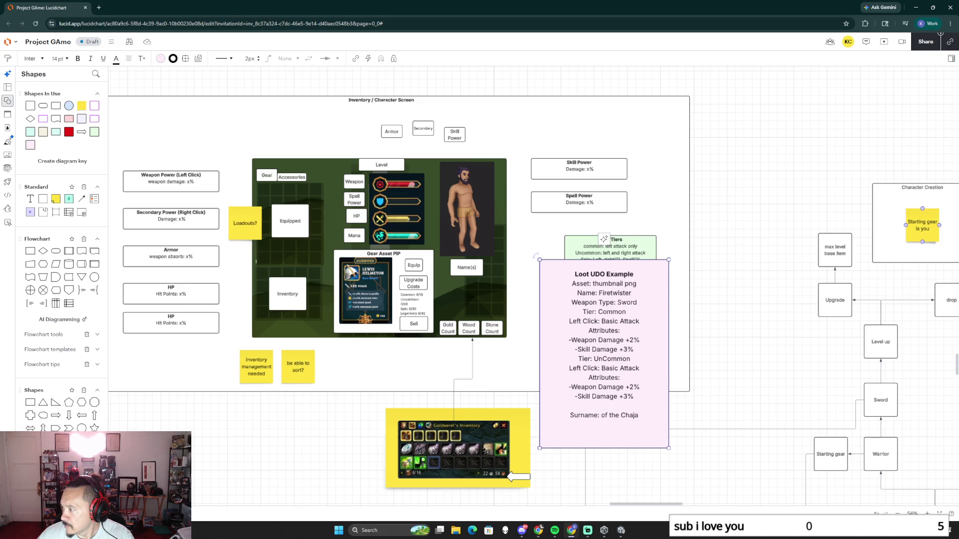
click(619, 369)
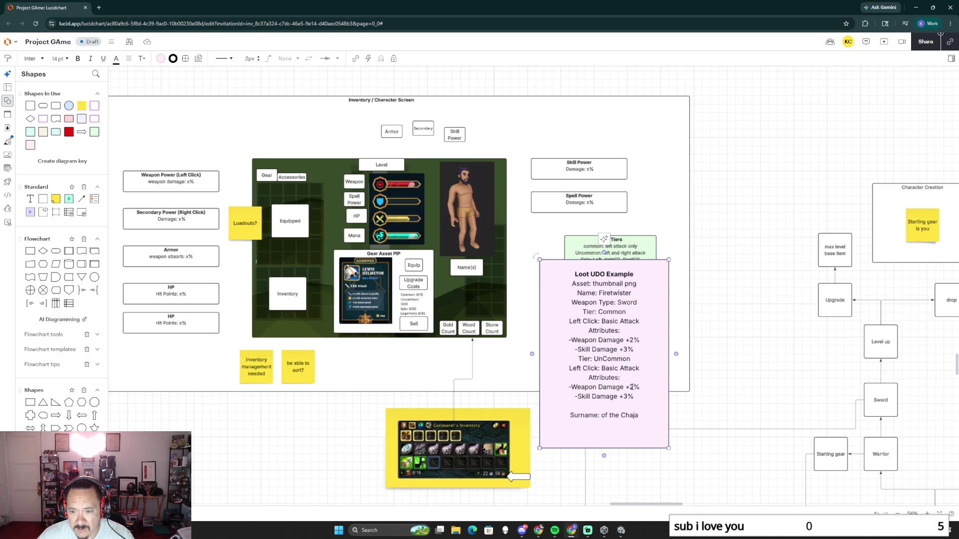
Change the UnCommon values to Weapon Damage +3%, Skill Damage +4% and add 'Right Click: Flame Aura'.
double_click(632, 387)
text(3)
double_click(628, 396)
text(4)
click(639, 368)
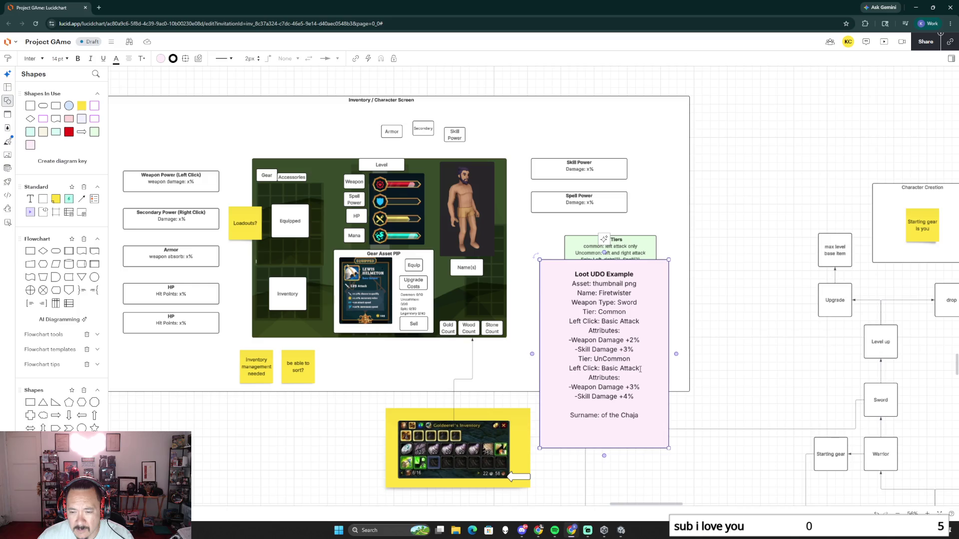
key(Return)
text(R)
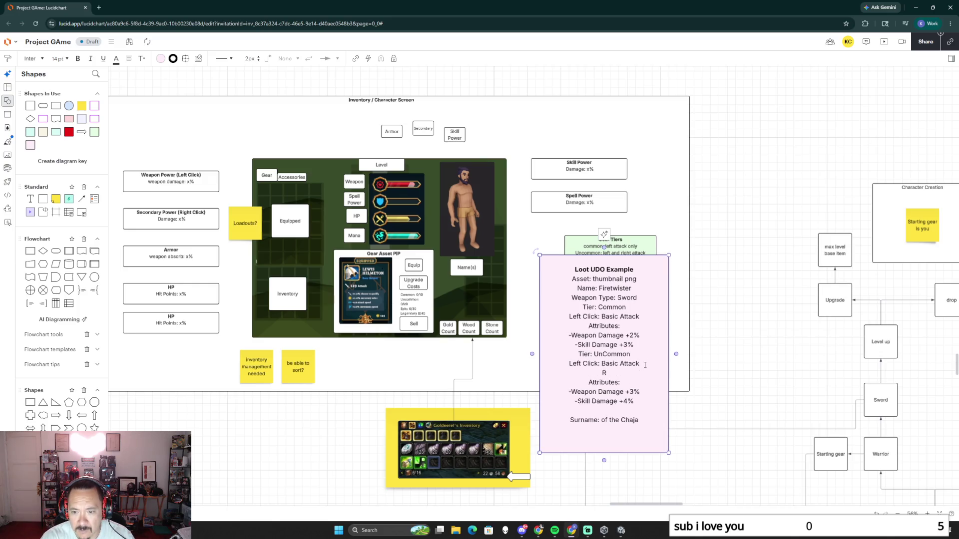
text(ight Click)
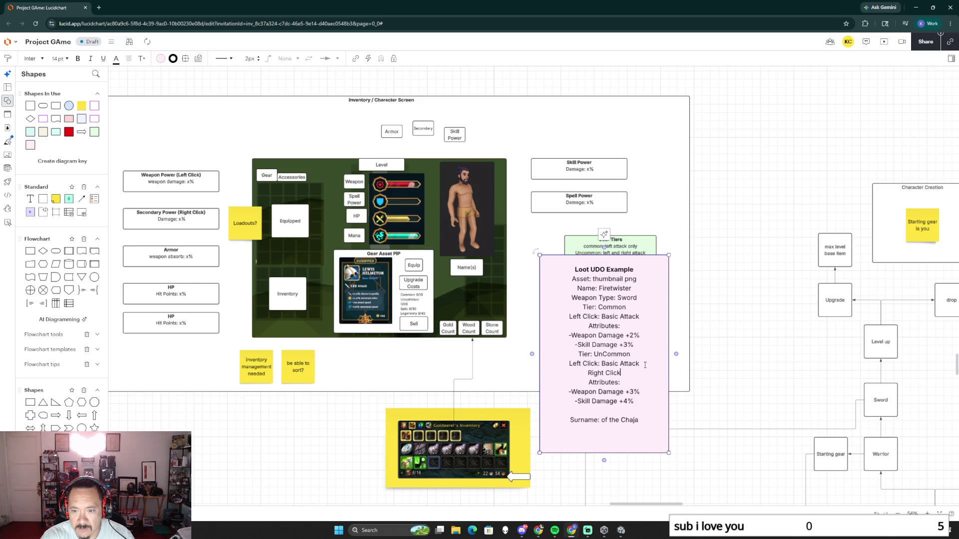
text(: Flame Aura)
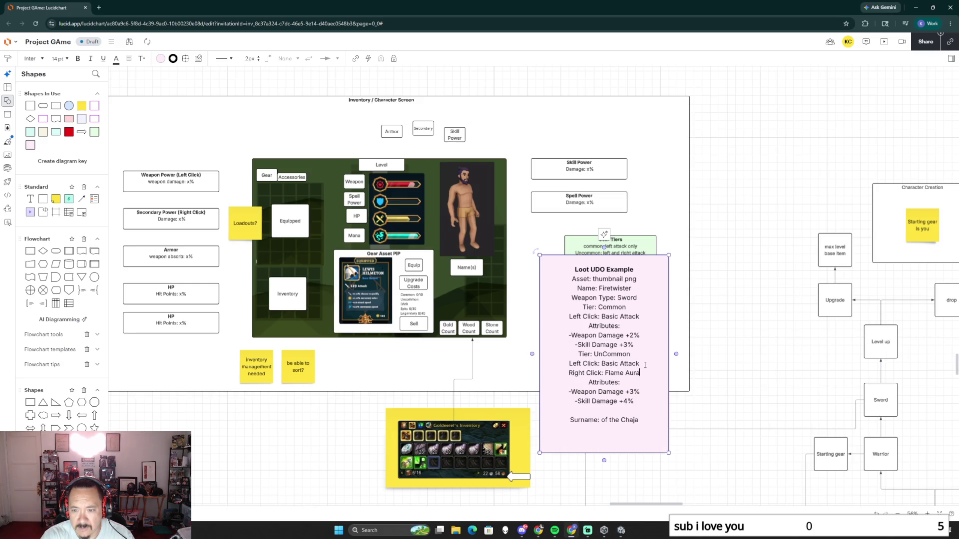
Copy and paste the UnCommon block as a new tier and rename it Epic.
drag(635, 402, 579, 354)
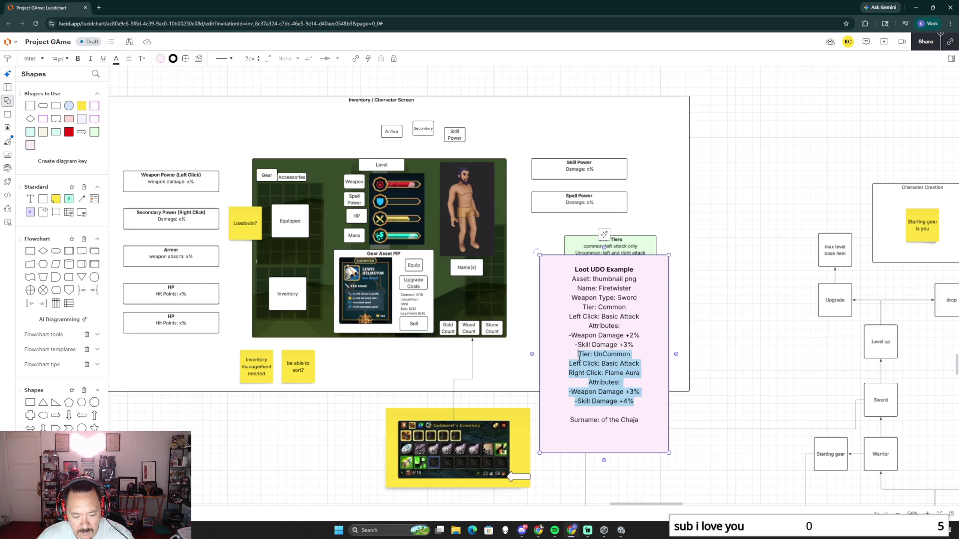
key(ctrl+c)
click(639, 403)
key(Return)
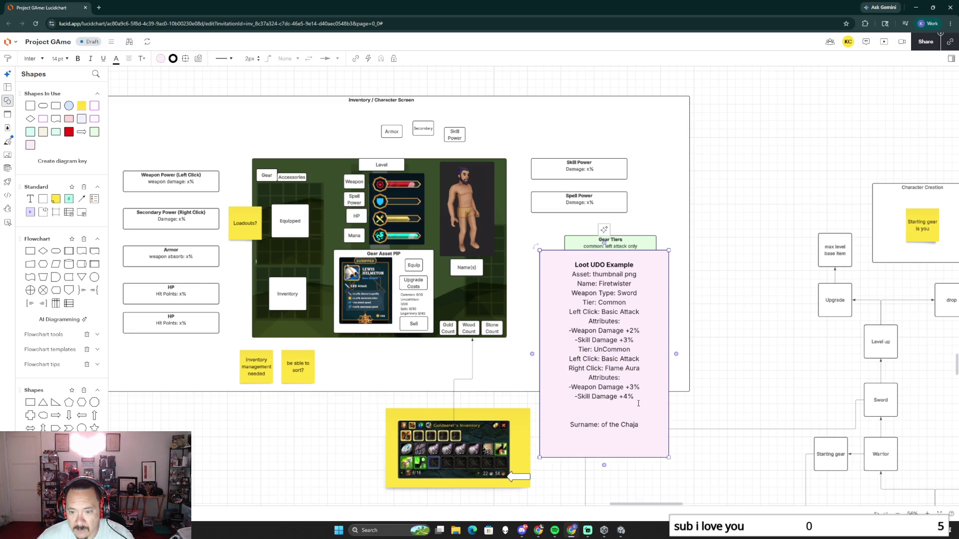
key(ctrl+v)
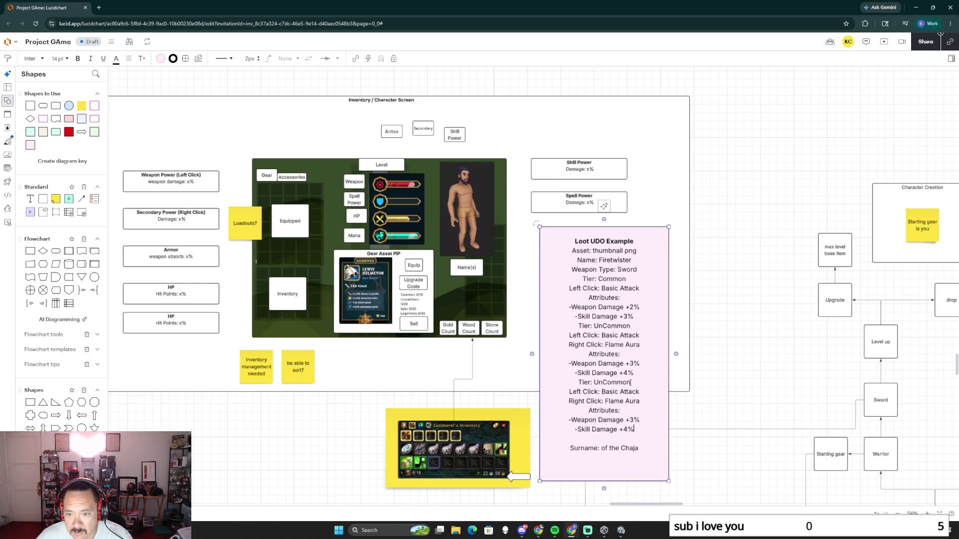
drag(631, 382, 591, 382)
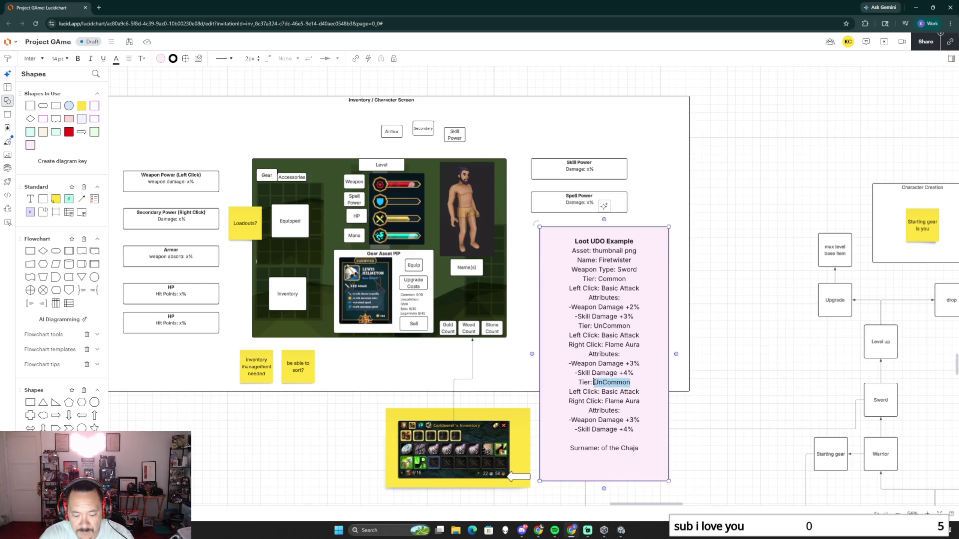
text(Epic)
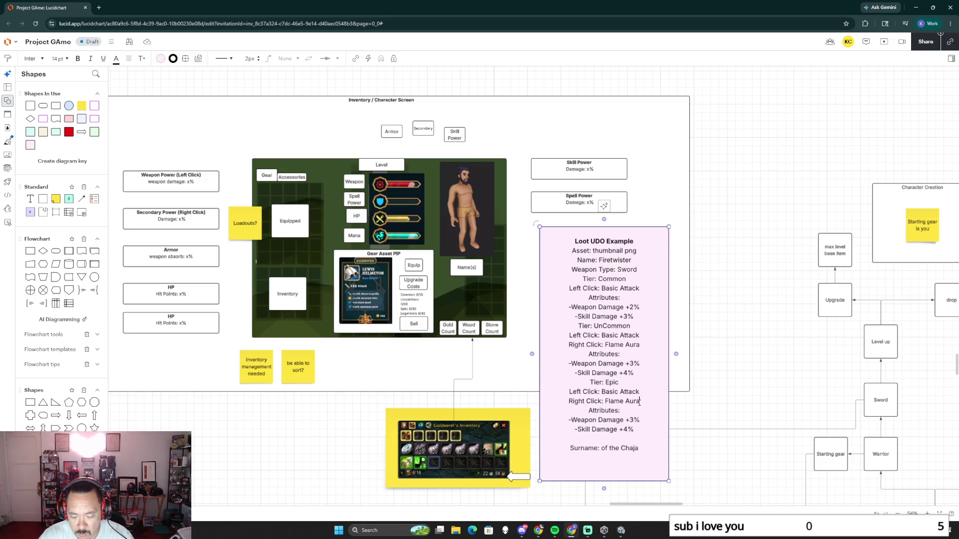
Give the Epic tier a Fireball spell line, Weapon Damage +4% and Skill Damage +6%.
click(639, 403)
text(/Flame Kiss)
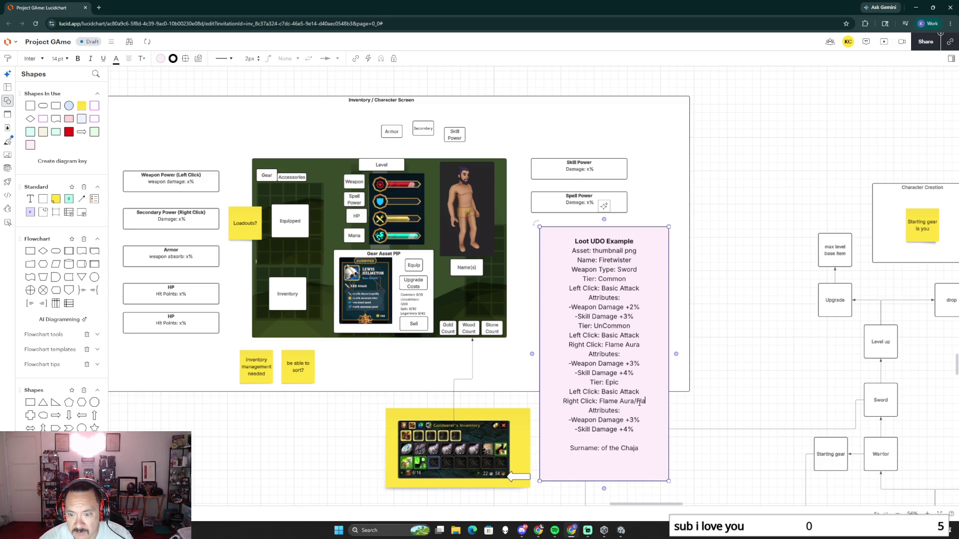
key(Return)
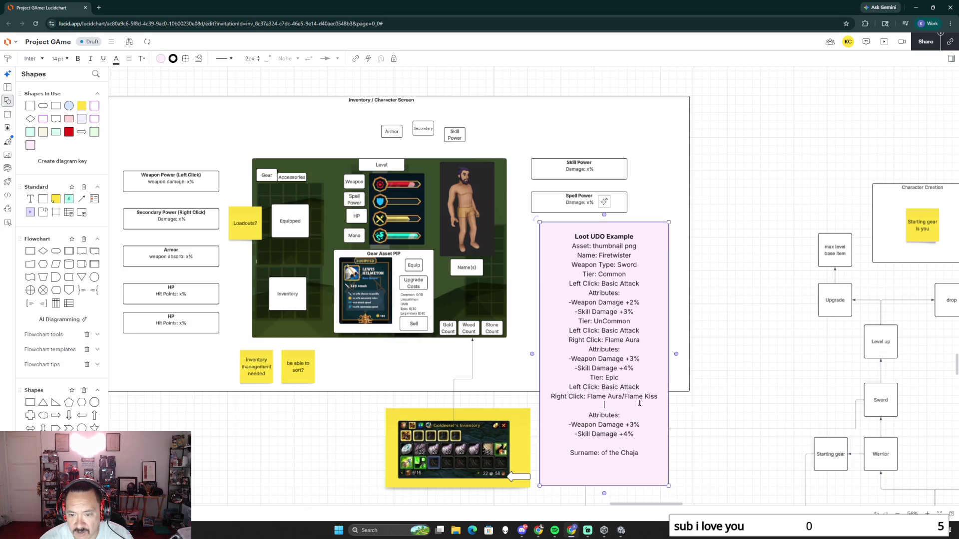
text(S)
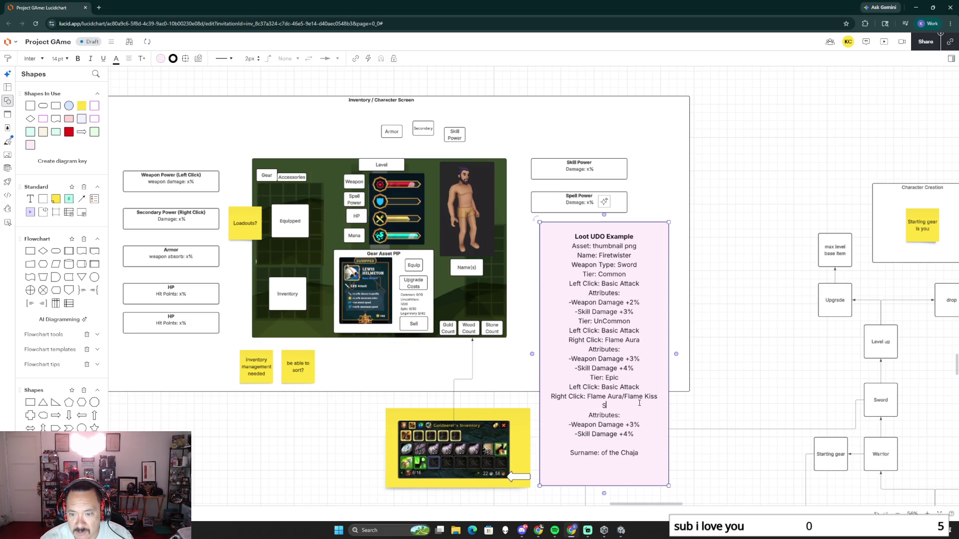
text(pell (2))
text(-)
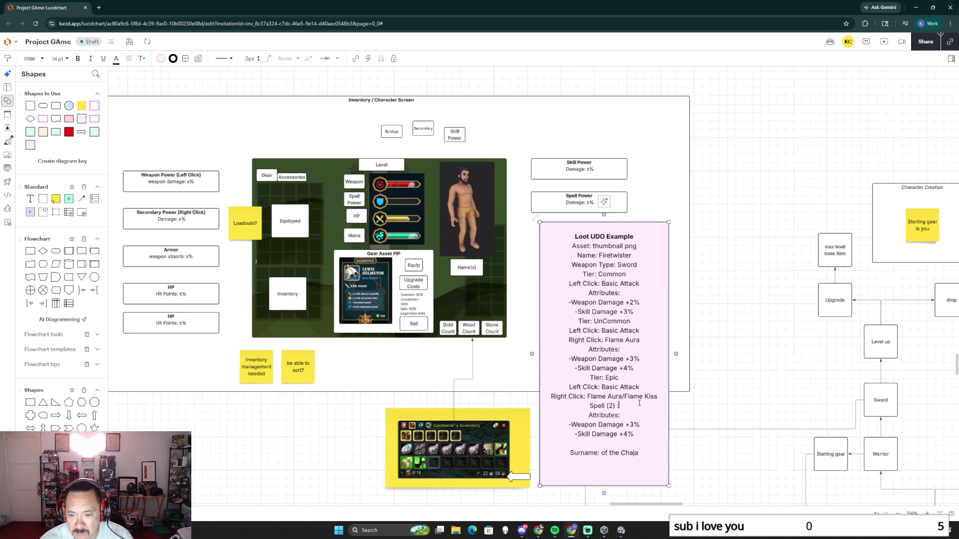
text( Fireball)
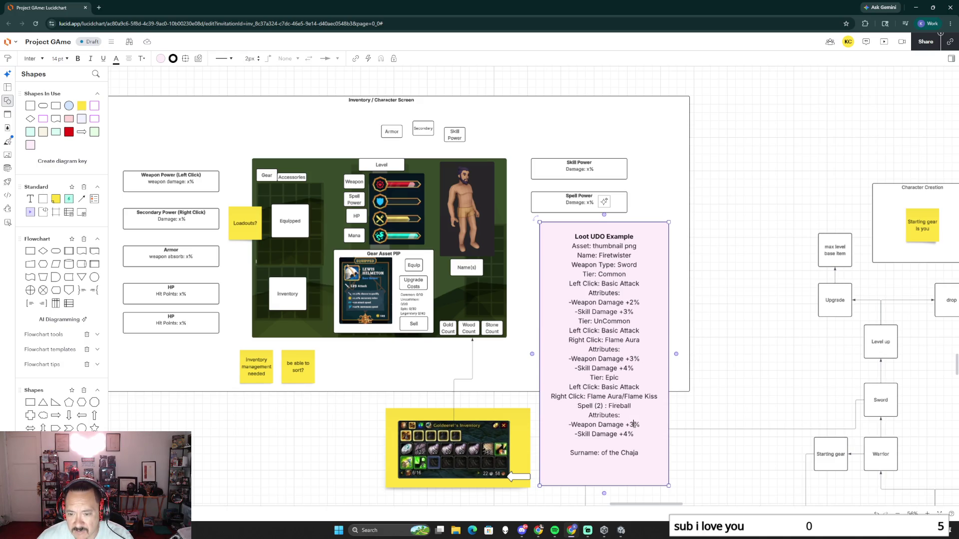
double_click(631, 425)
text(4)
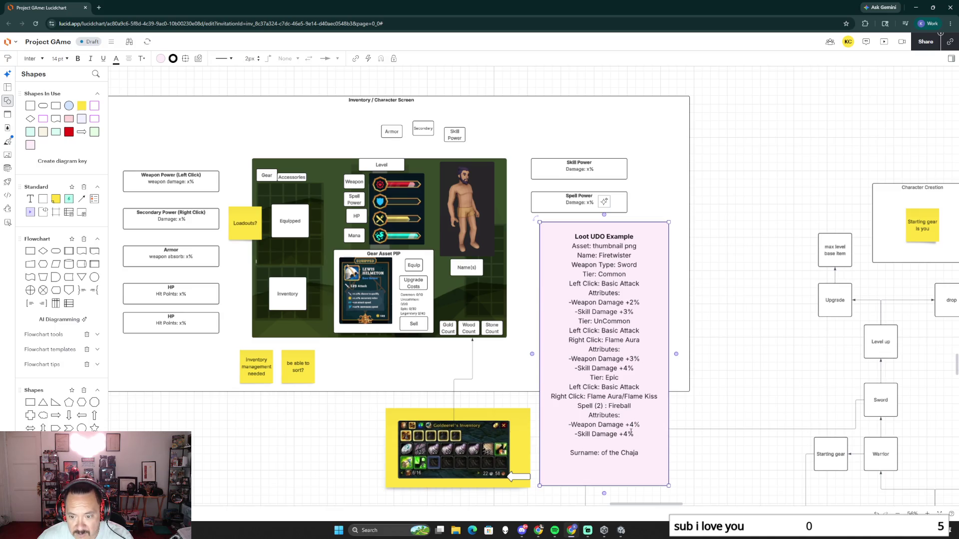
double_click(626, 434)
text(6)
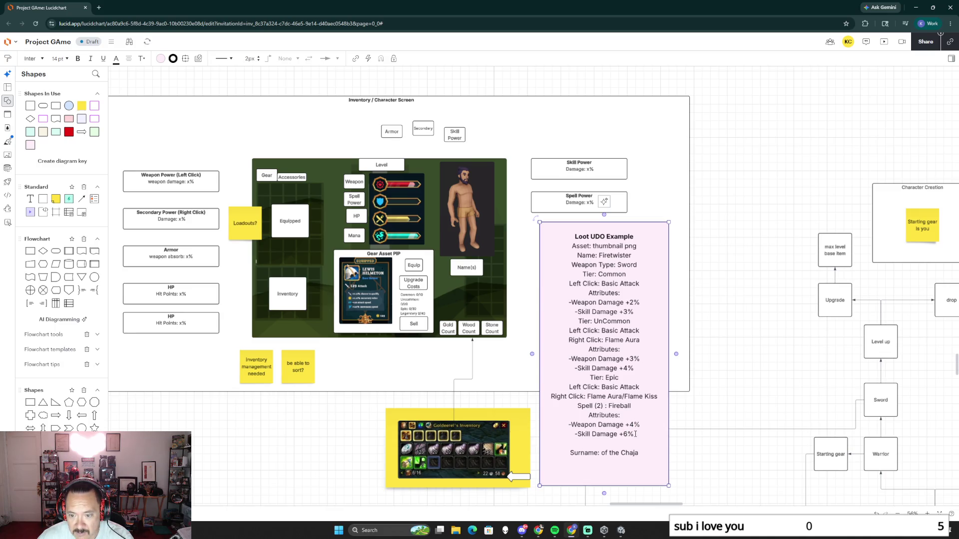
key(Return)
Paste another tier block and rename it Legendary.
key(ctrl+v)
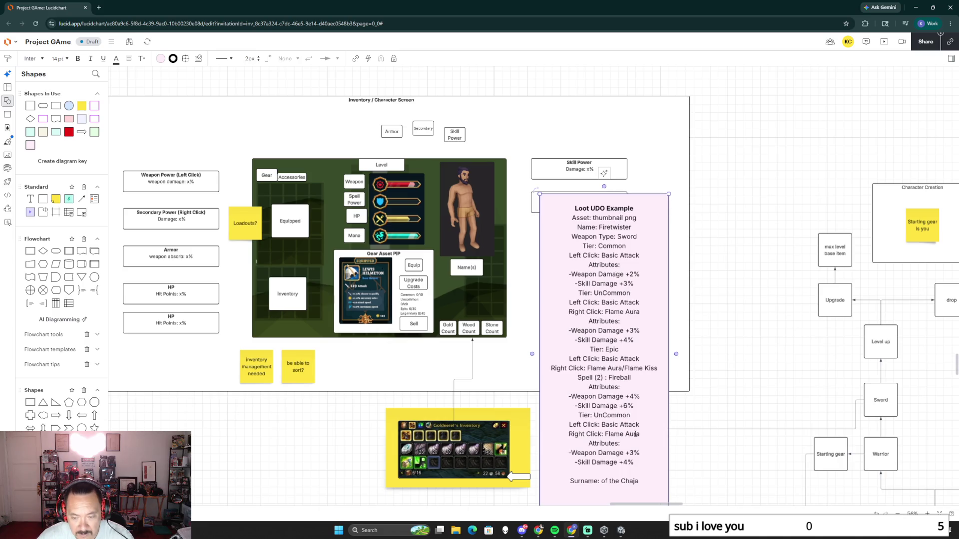
double_click(611, 415)
text(Leg)
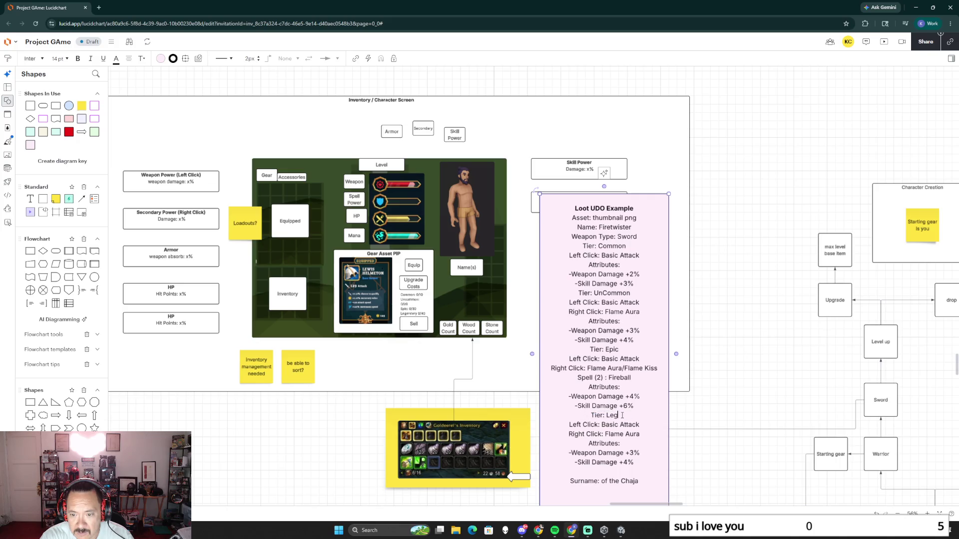
text(endary)
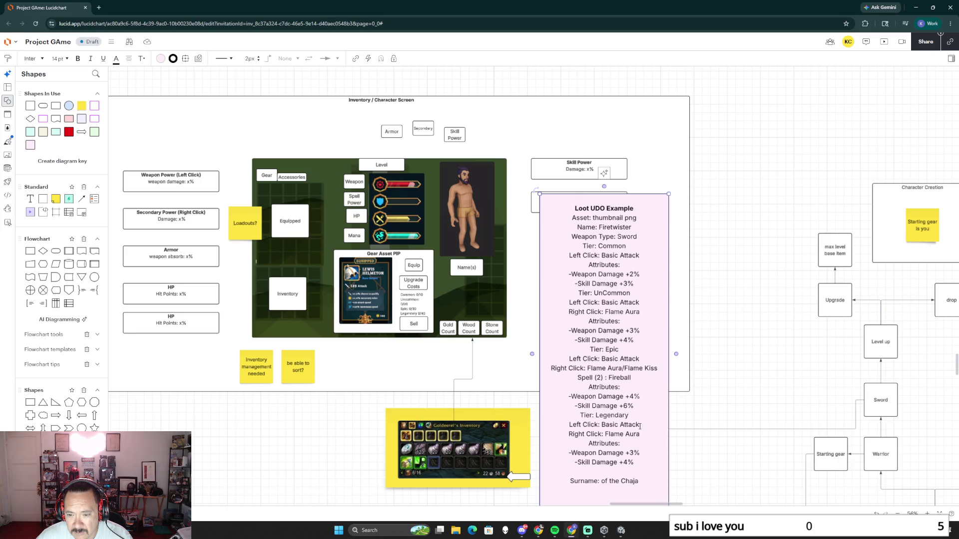
click(641, 425)
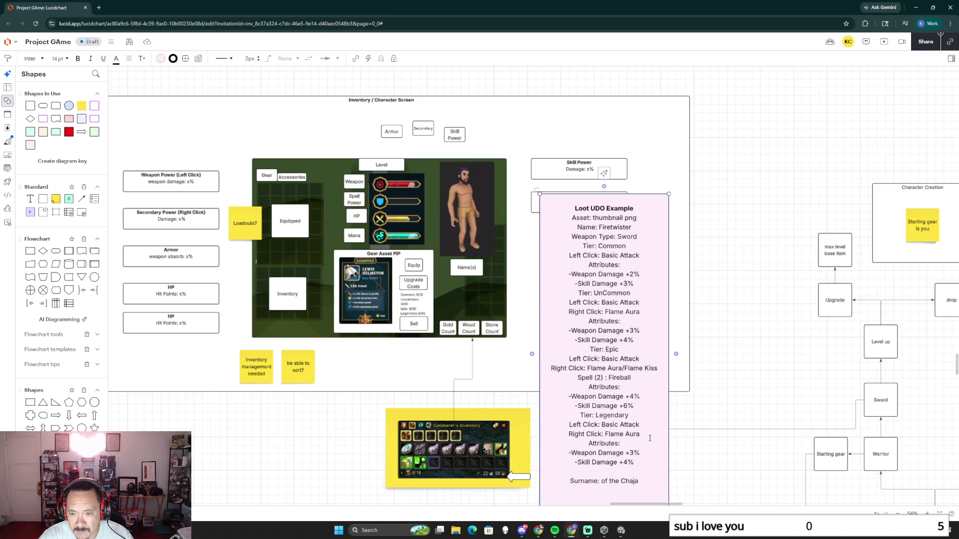
text(/)
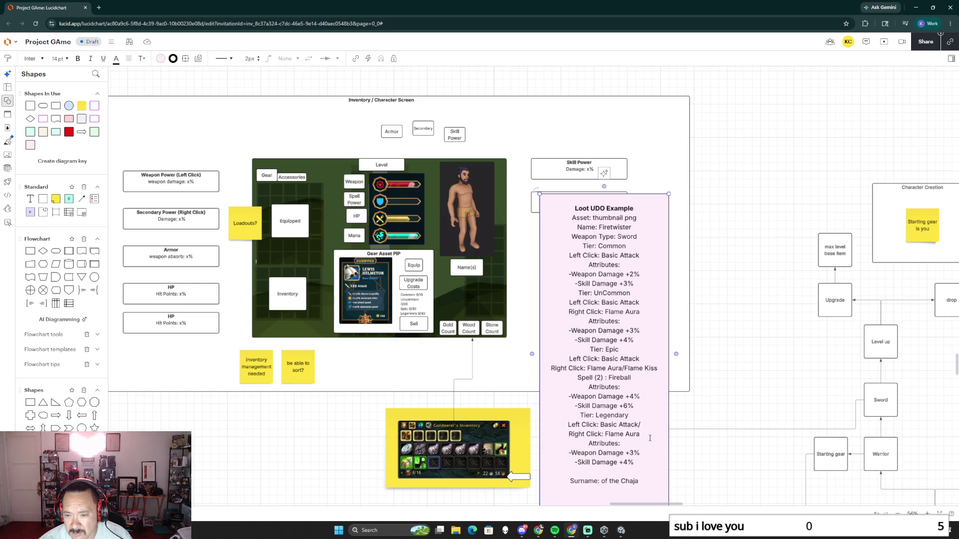
text(Mini Fi)
text(reball)
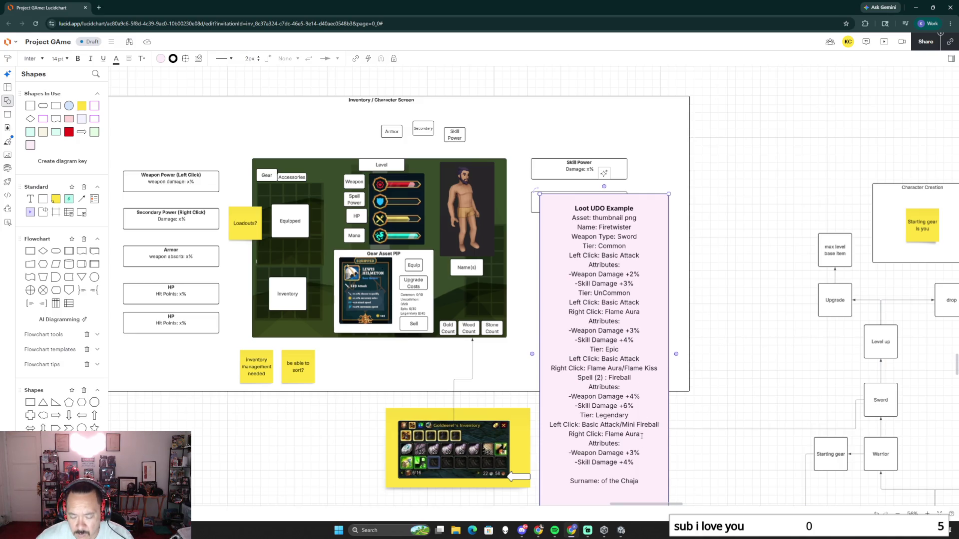
text(/Flame Kis)
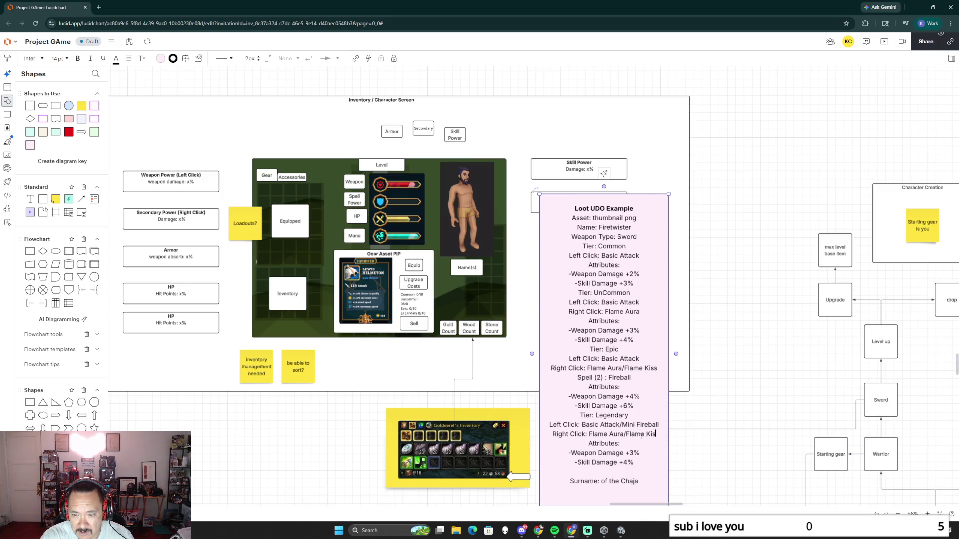
text(s/Flame)
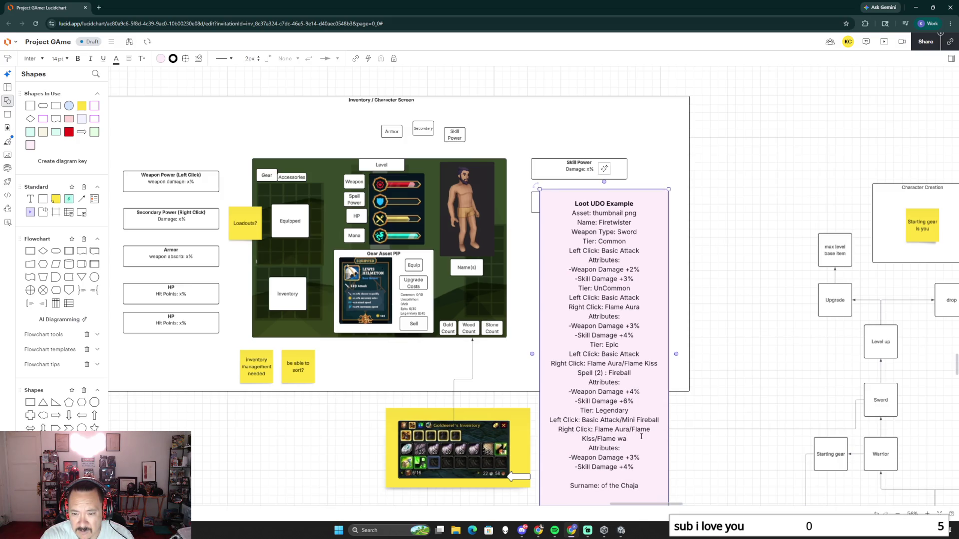
text( Wall)
Add Mini Fireball, Flame Wall, Fireball and Inferno spell lines with +5%/+8% damage to the Legendary tier.
key(Return)
text(Spell)
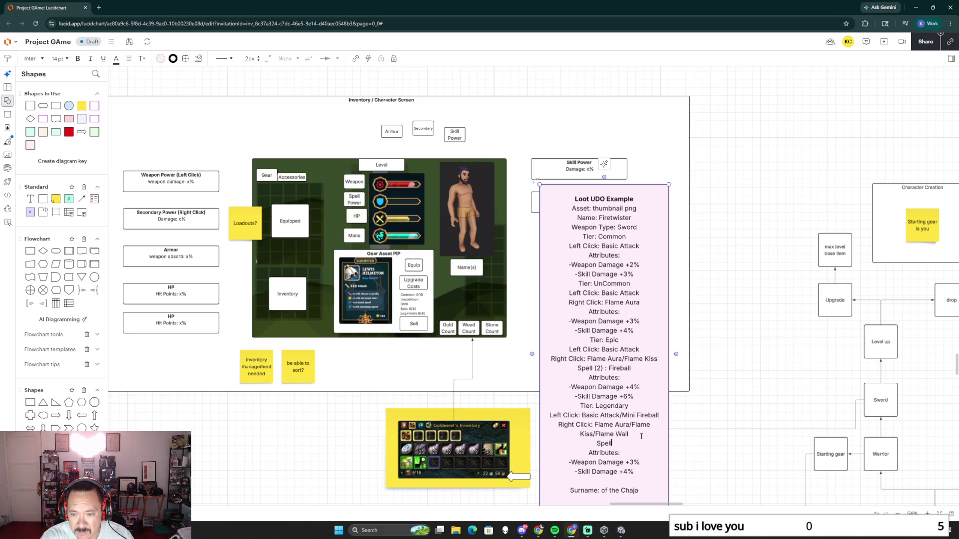
text((2))
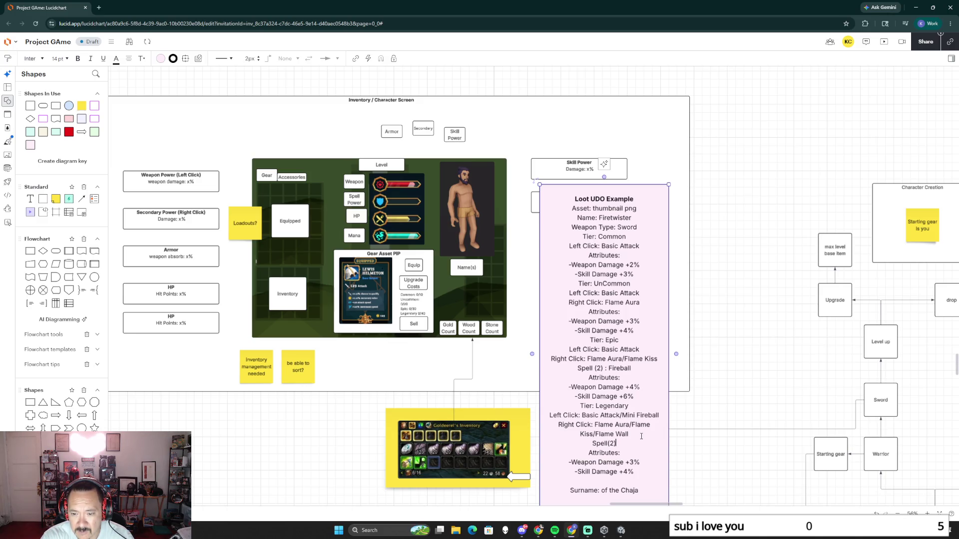
text(: Fireball)
key(Return)
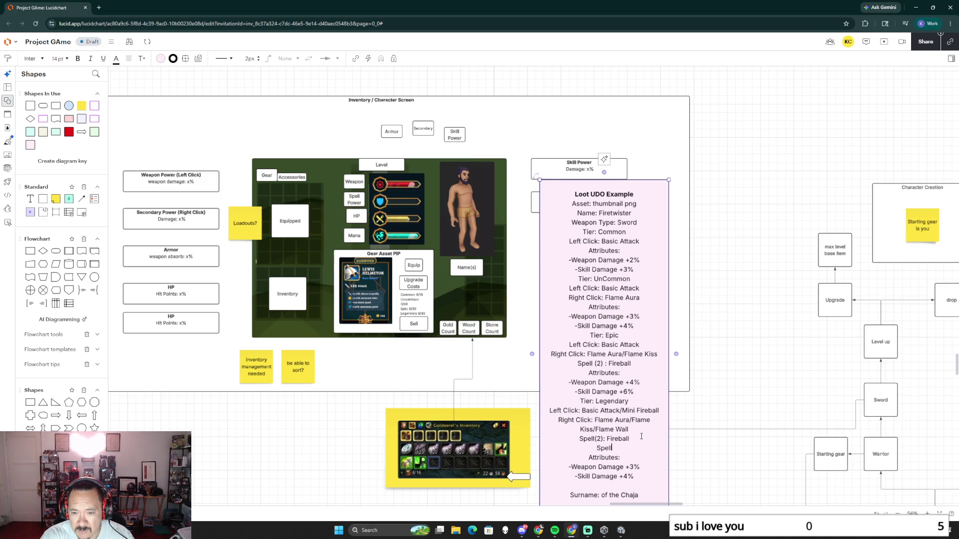
text(pe)
text( (3))
text(: Inferno)
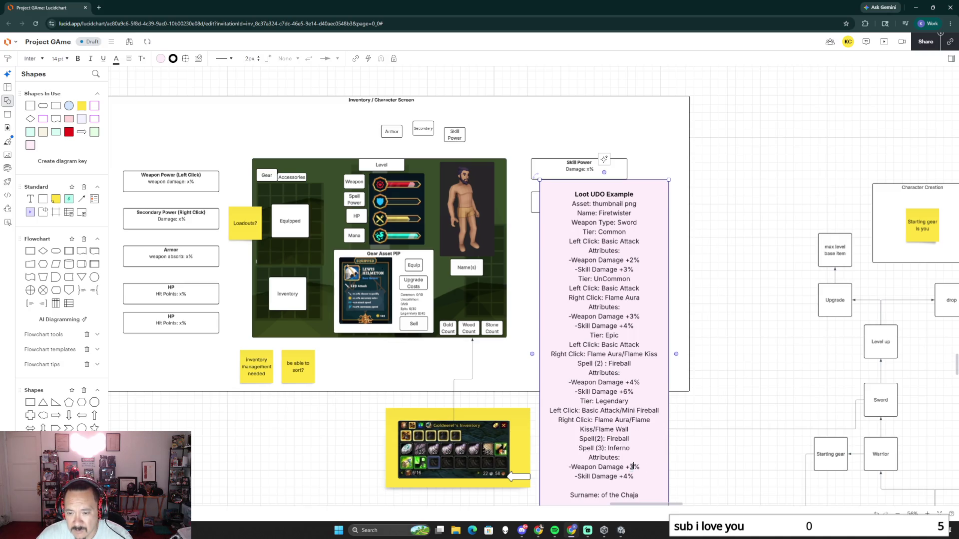
text(5)
key(Down)
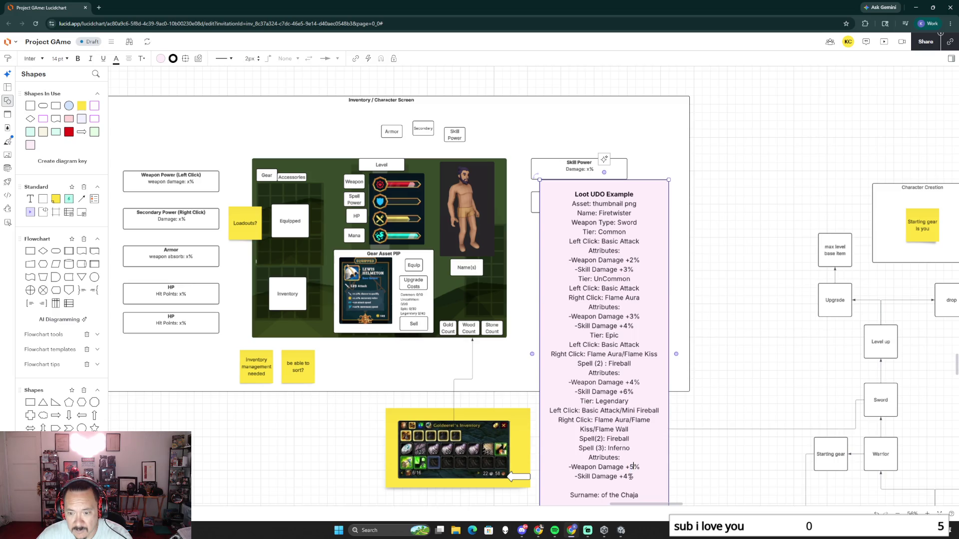
text(8)
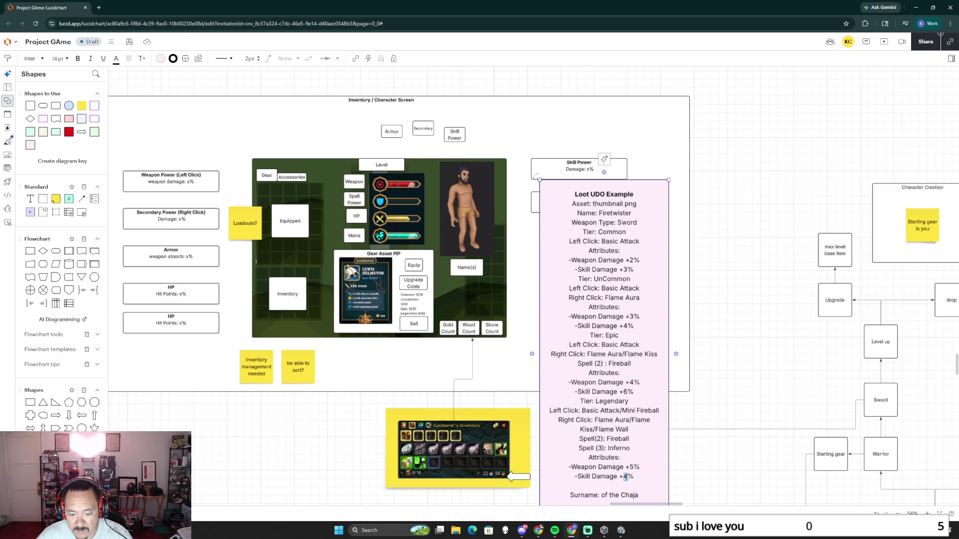
scroll(640, 461, down, 5)
scroll(674, 419, up, 5)
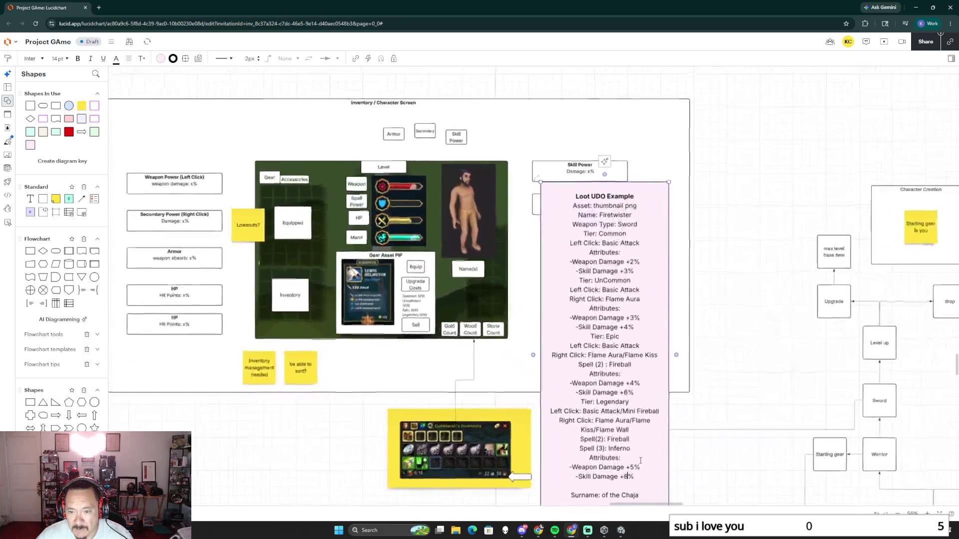
scroll(714, 398, up, 1)
Move the Loot UDO box to the right of the Gear Tiers note and finish editing.
mouse_move(576, 312)
mouse_down()
mouse_move(774, 183)
mouse_move(738, 172)
mouse_up()
click(737, 304)
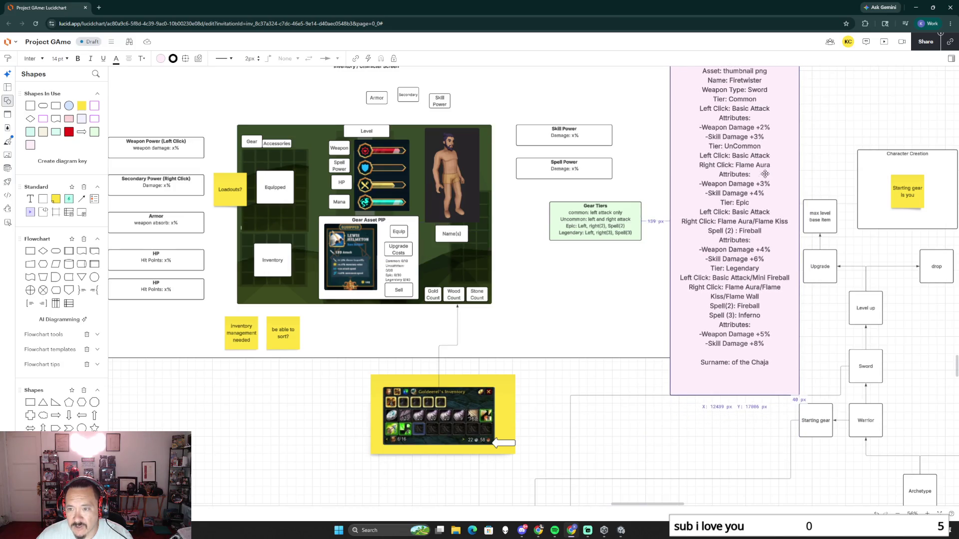
scroll(729, 262, up, 3)
scroll(729, 262, down, 5)
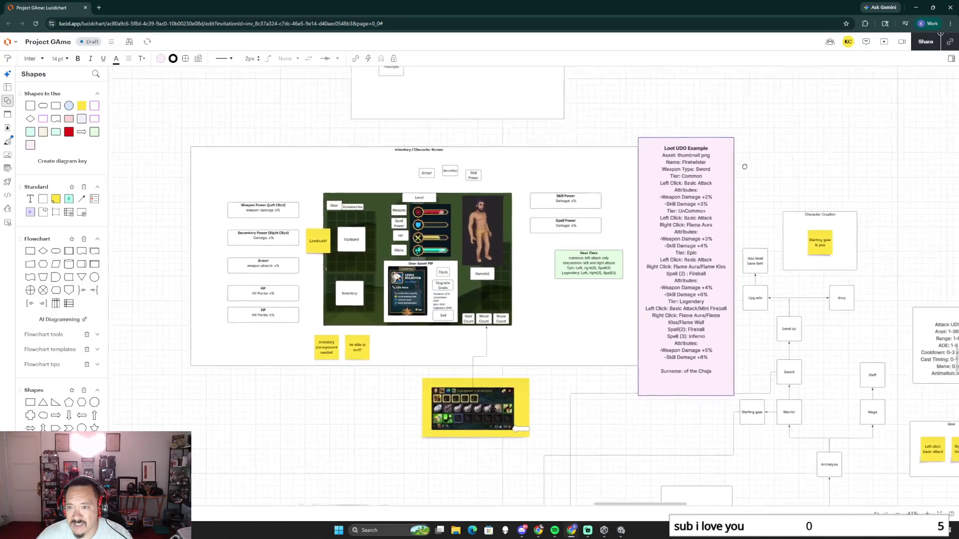
scroll(723, 219, up, 2)
scroll(723, 219, up, 3)
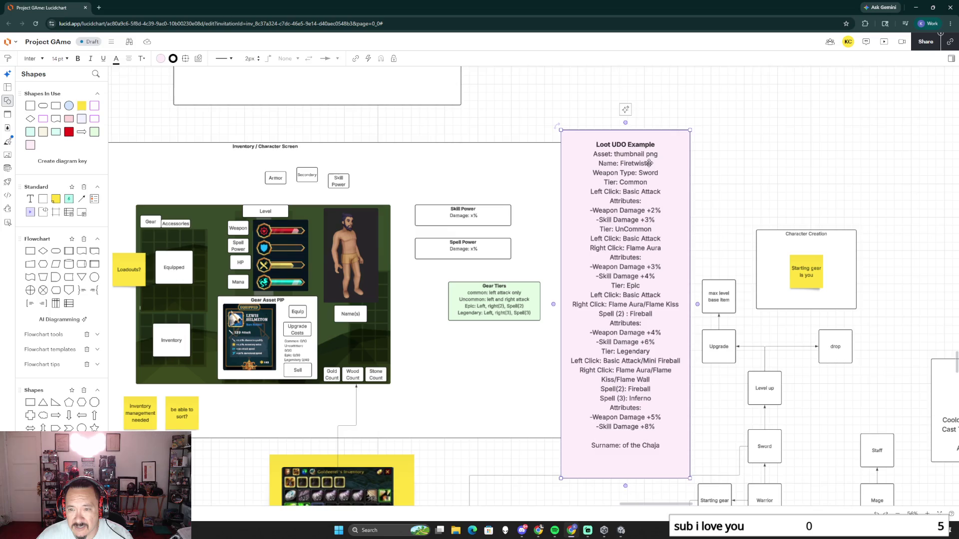
Delete the blank line above 'Surname: of the Chaja' and select all body lines below the title.
double_click(624, 163)
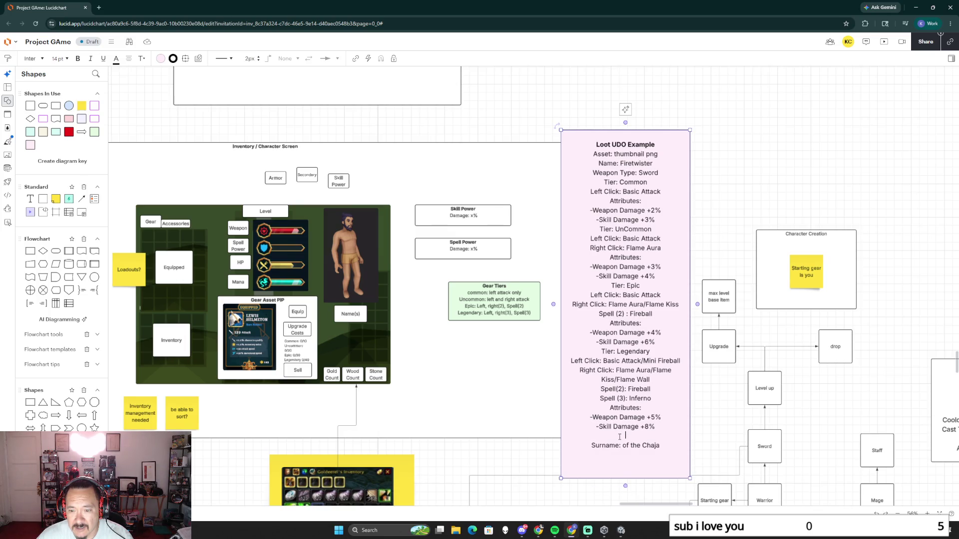
key(BackSpace)
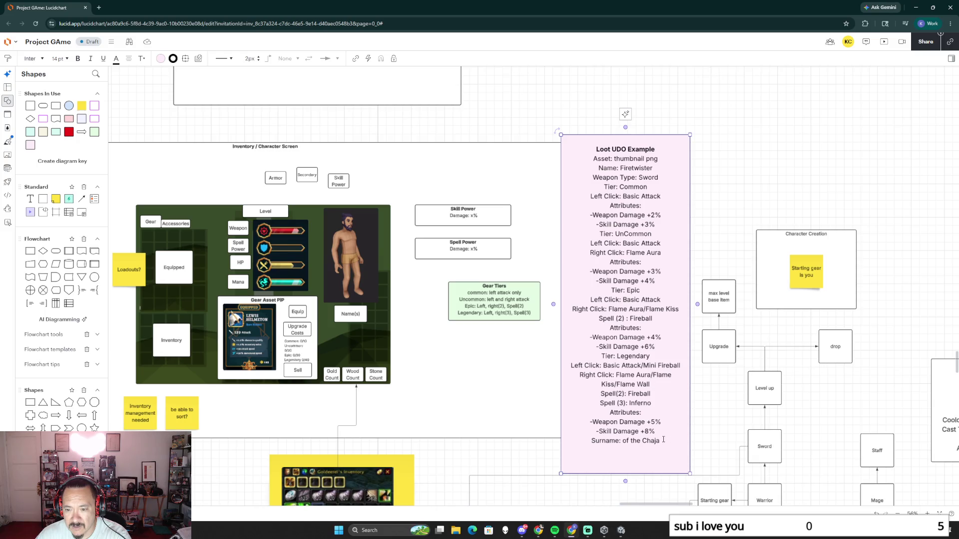
drag(663, 440, 568, 159)
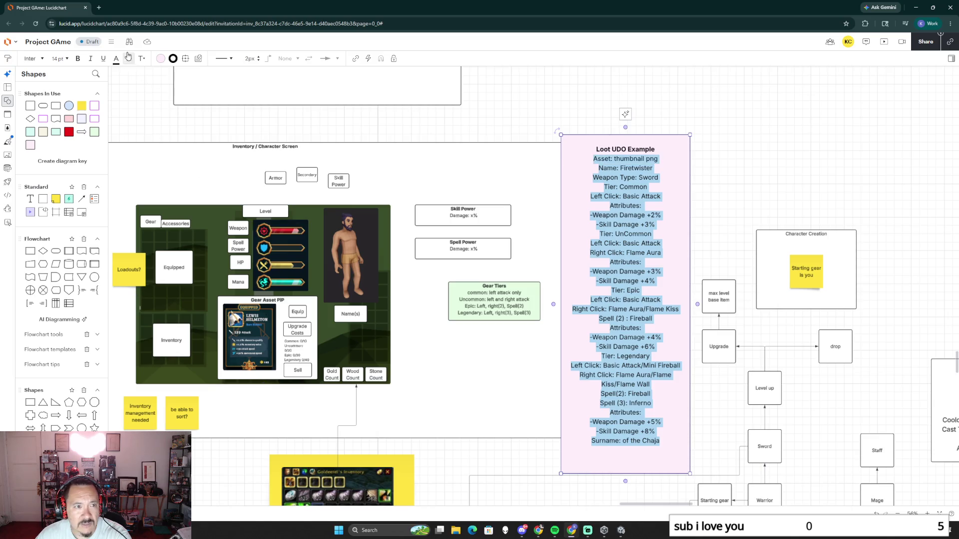
Left-align the Loot UDO body text, leaving only the title centred.
click(130, 58)
click(116, 95)
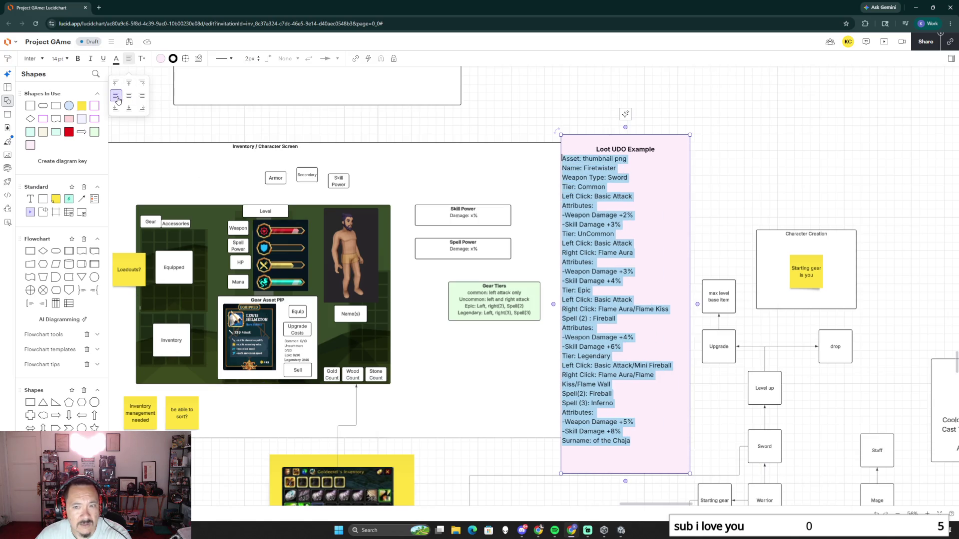
click(612, 229)
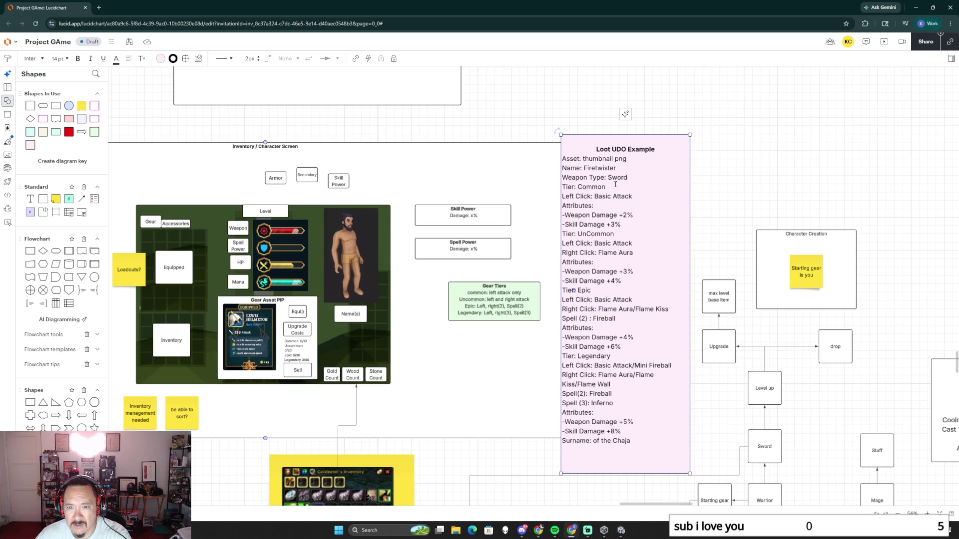
Add a blank line after Weapon Type: Sword and bold the Tier: Common and Tier: UnCommon headings.
key(Return)
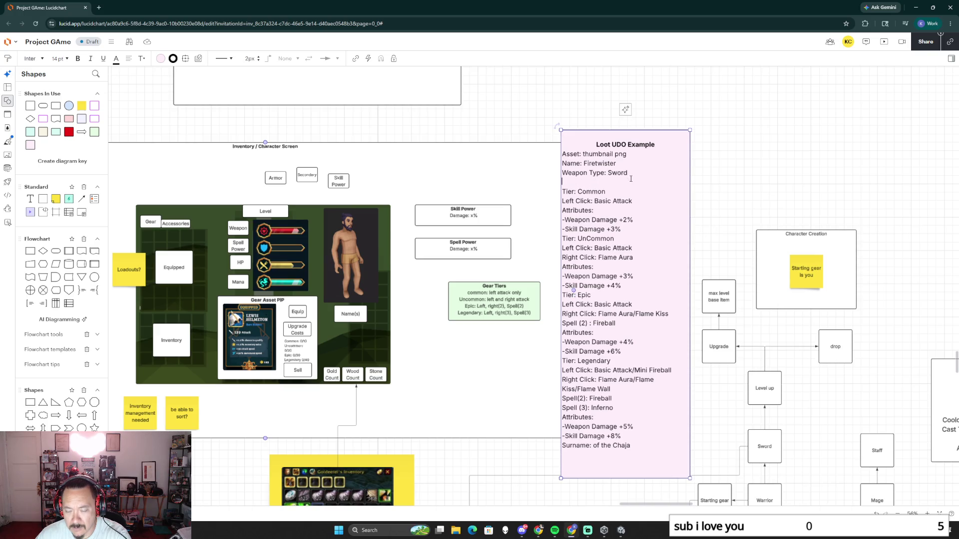
double_click(590, 191)
drag(568, 194, 557, 196)
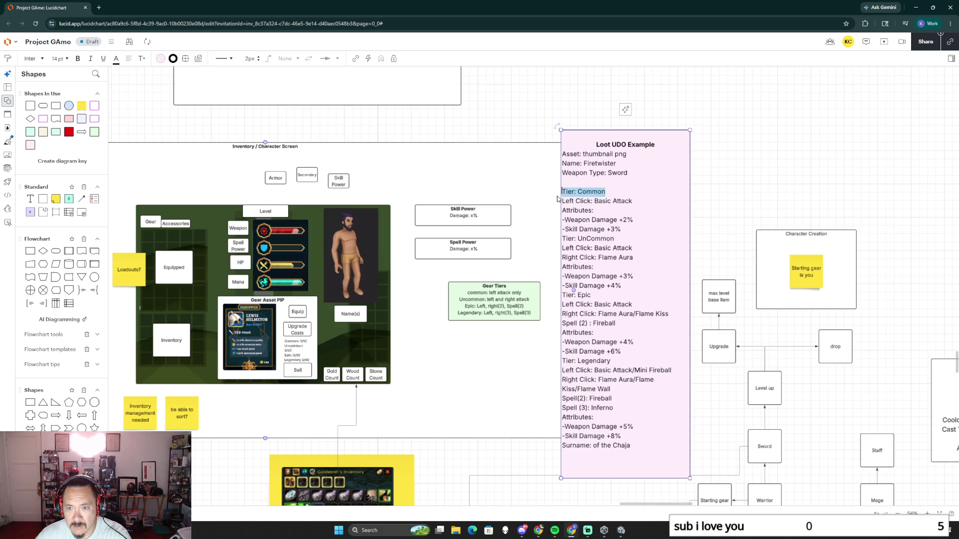
key(ctrl+b)
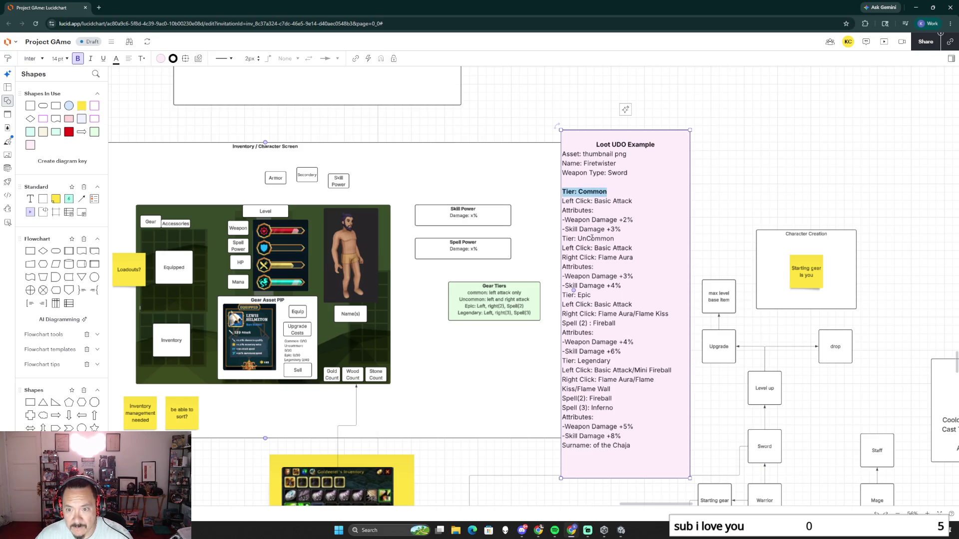
drag(614, 238, 560, 238)
key(ctrl+b)
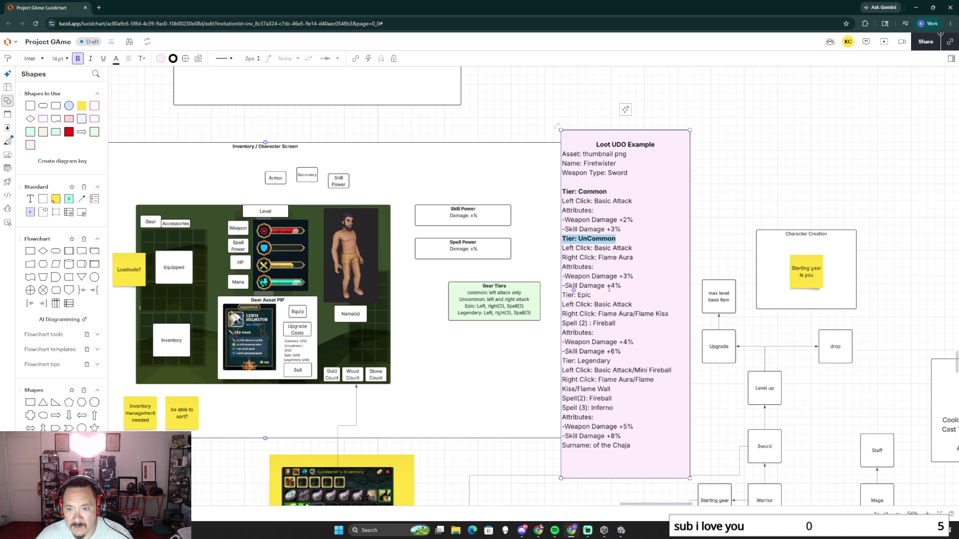
Bold the Tier: Epic and Tier: Legendary headings and finish editing the Loot UDO text.
drag(592, 296, 560, 295)
key(ctrl+b)
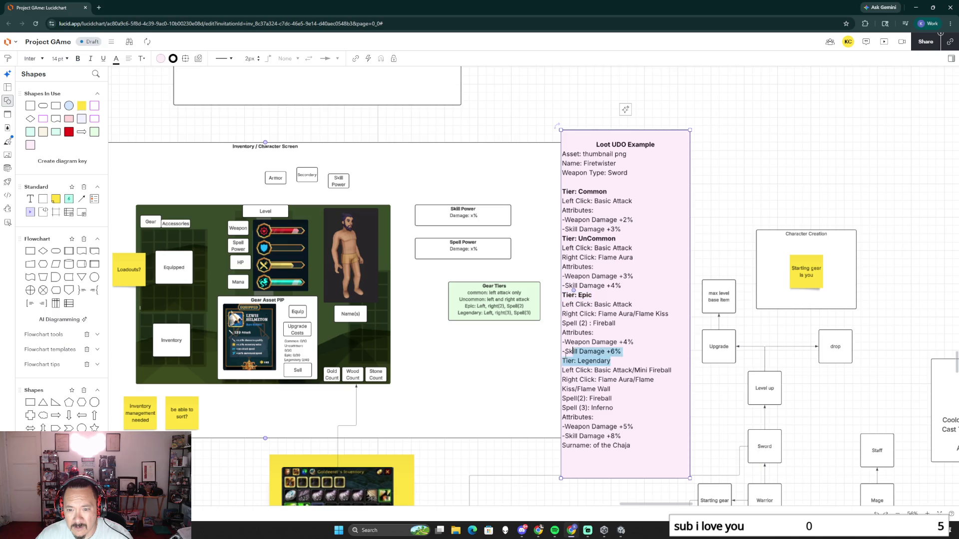
drag(611, 361, 560, 361)
key(ctrl+b)
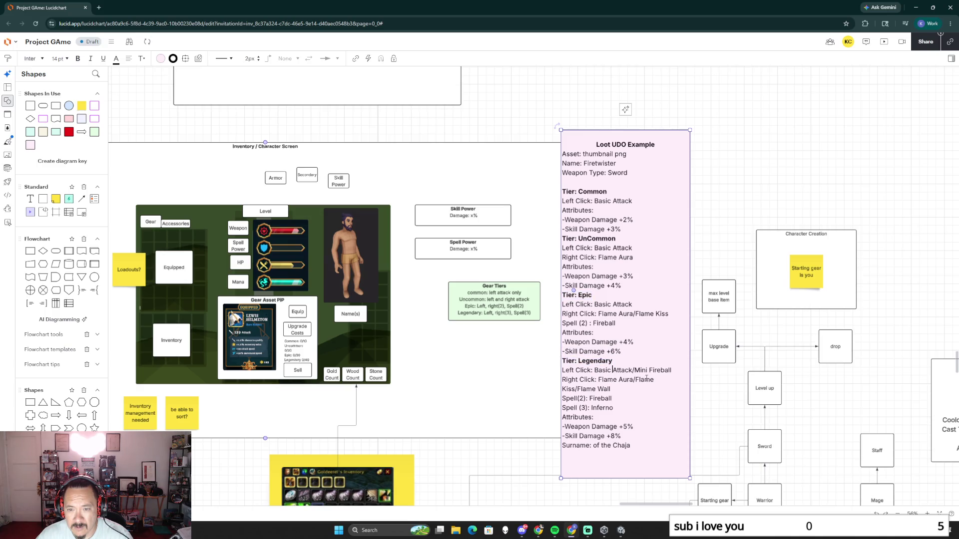
click(718, 193)
drag(722, 193, 859, 182)
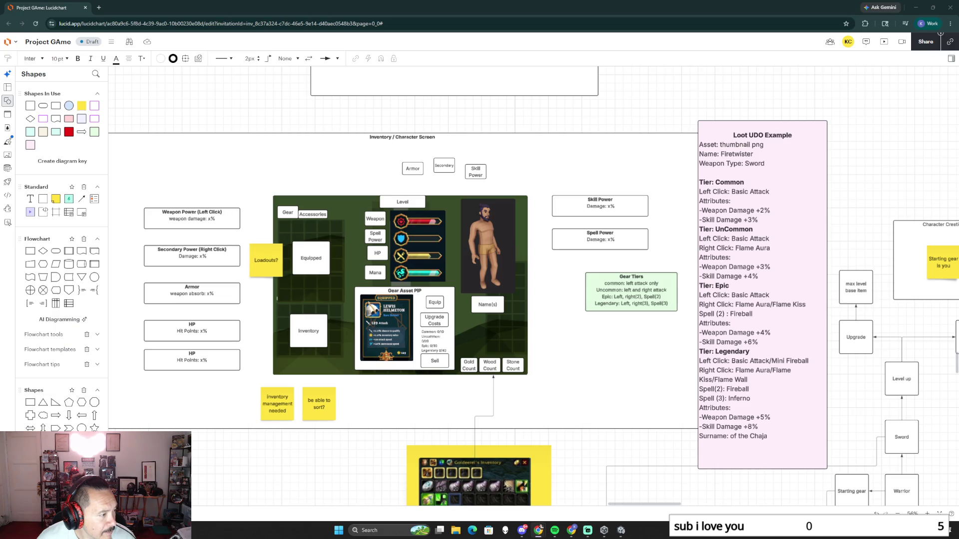
Enlarge the Google Images window and open the Arctic Gear Full Set result.
drag(341, 306, 475, 99)
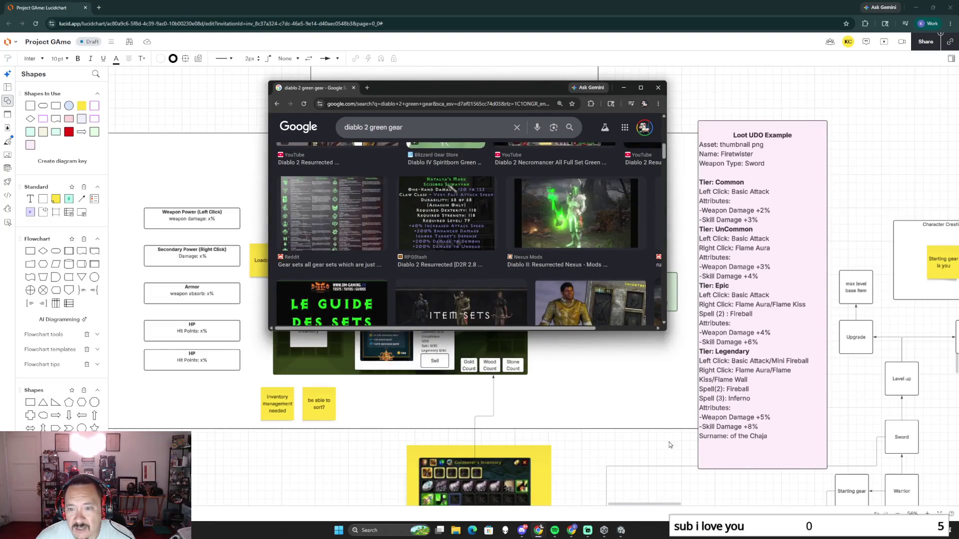
drag(666, 330, 801, 517)
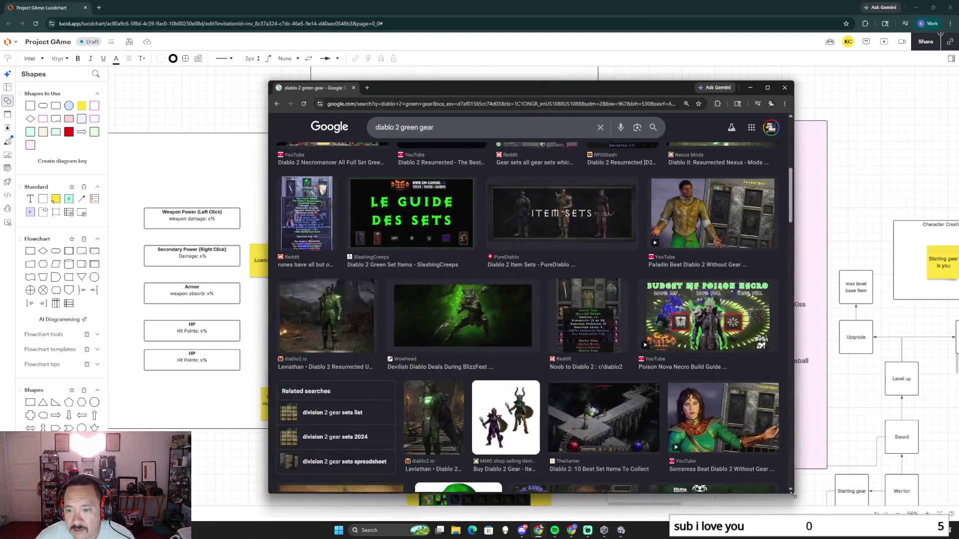
scroll(535, 328, down, 5)
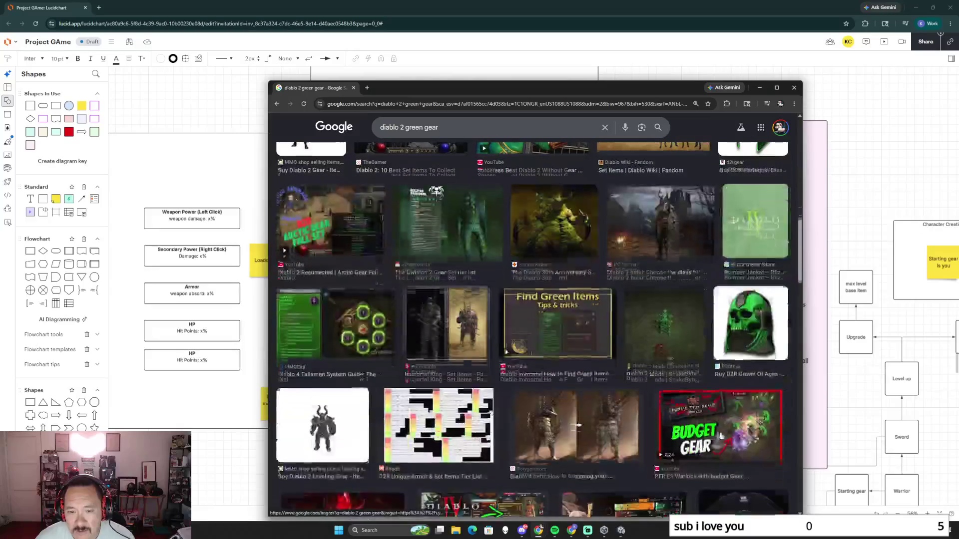
click(329, 221)
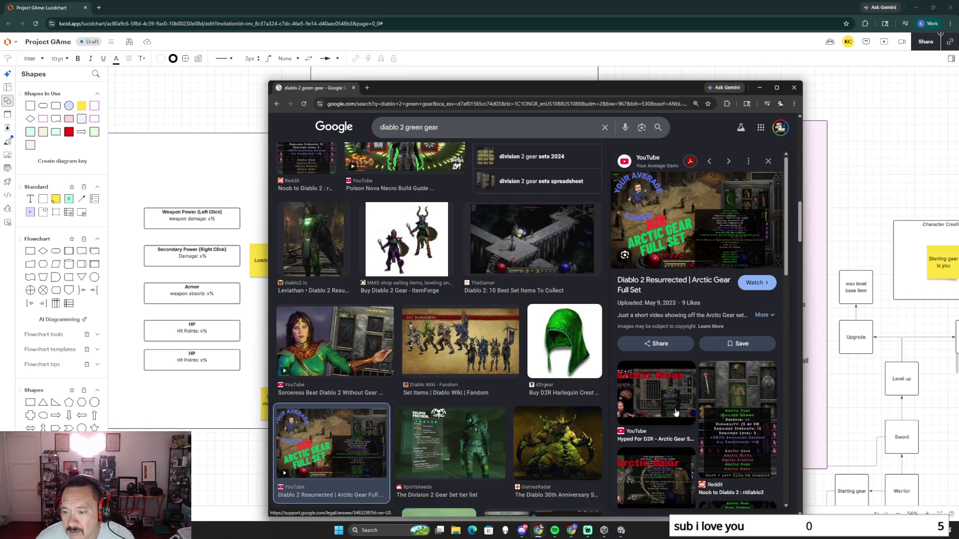
scroll(664, 421, down, 1)
scroll(664, 421, down, 2)
Copy the Diablo 2 Arctic Gear tooltip image from the preview.
click(734, 294)
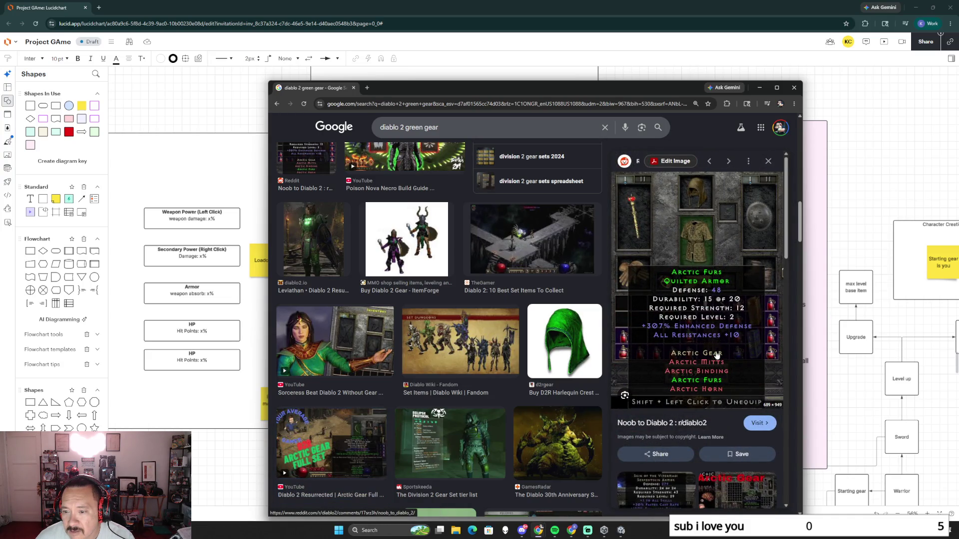
right_click(707, 296)
click(741, 430)
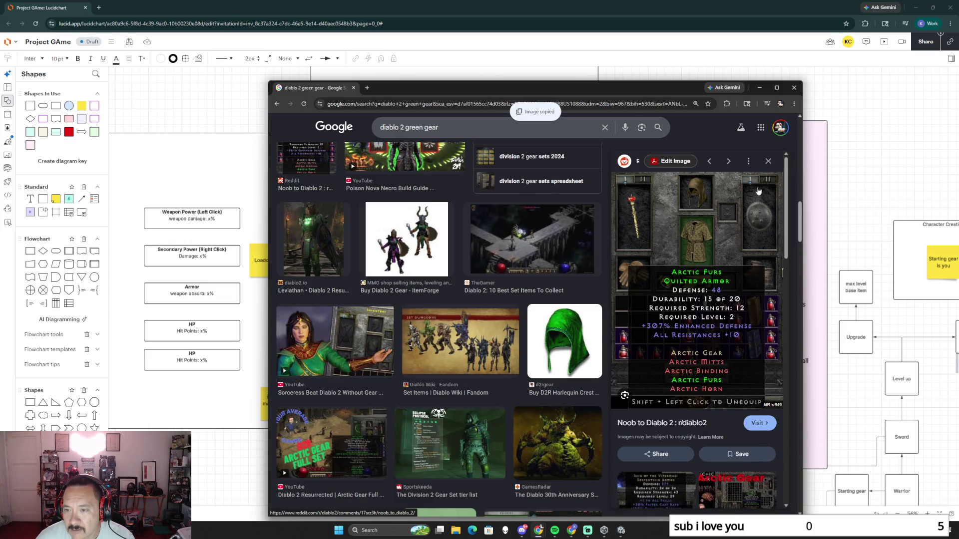
Close the image search window and paste the gear screenshot above the Loot UDO box.
click(793, 89)
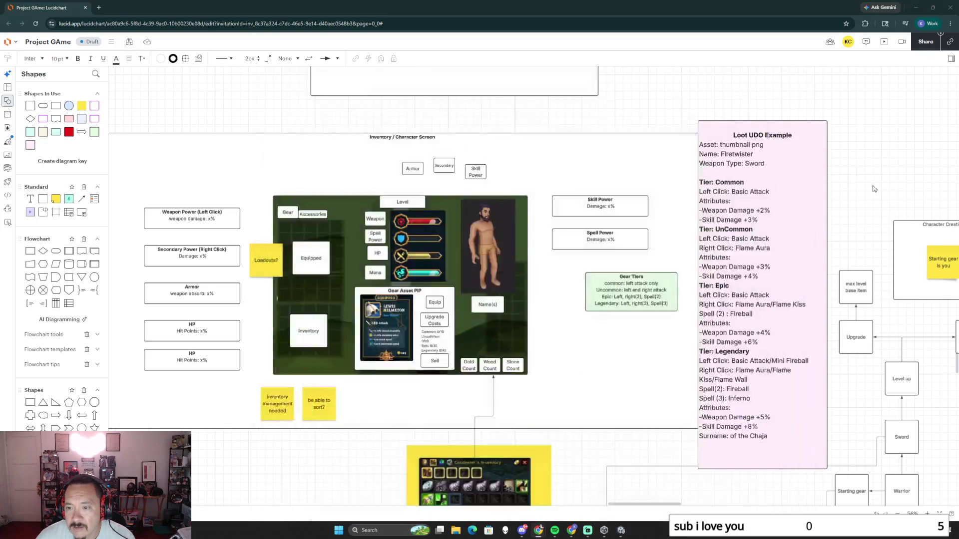
key(ctrl+v)
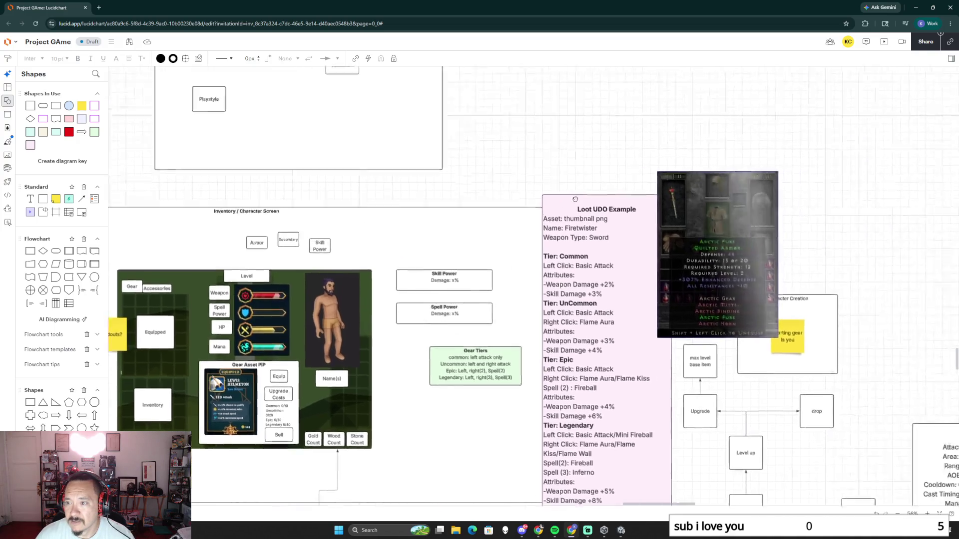
scroll(771, 144, down, 3)
mouse_move(839, 195)
mouse_down()
mouse_move(649, 203)
mouse_move(674, 189)
mouse_move(600, 238)
mouse_up()
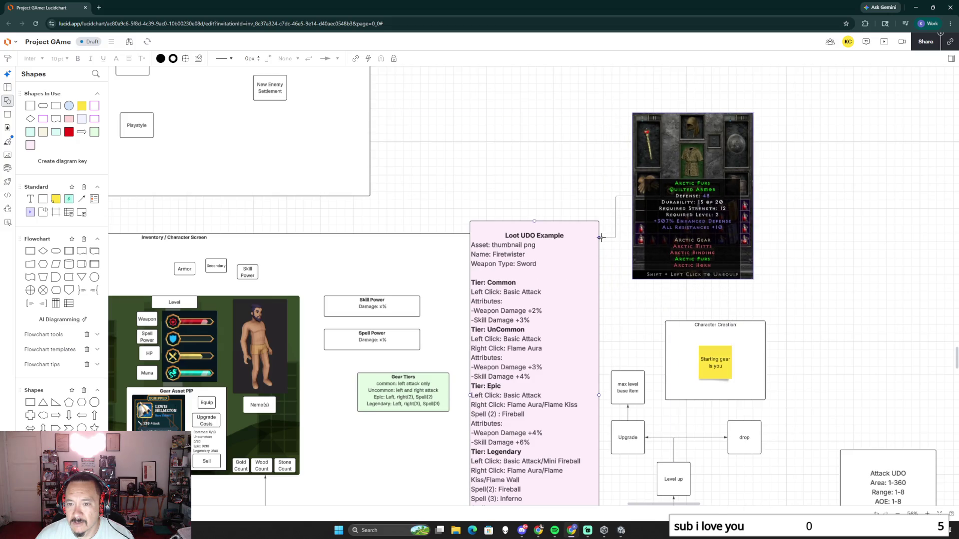
scroll(790, 373, down, 2)
scroll(779, 382, down, 2)
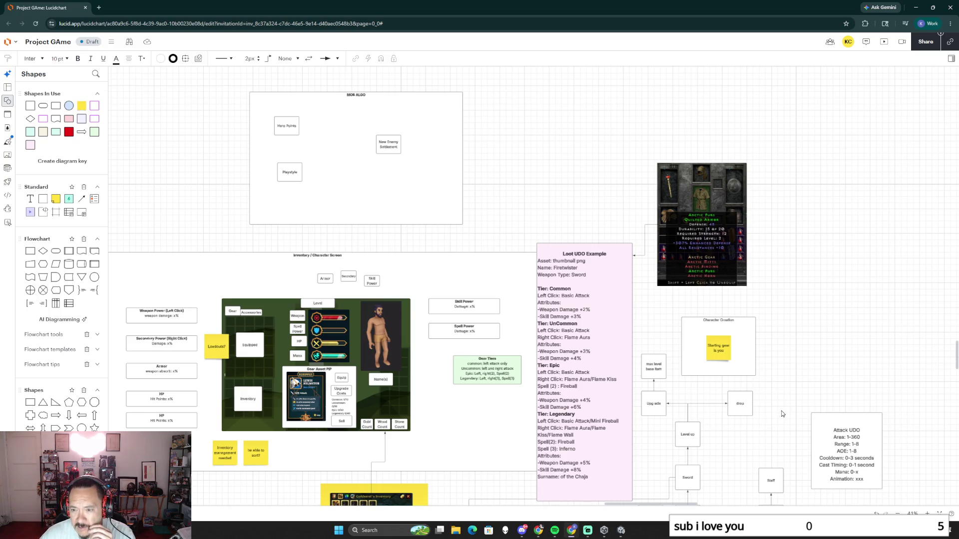
scroll(783, 413, down, 2)
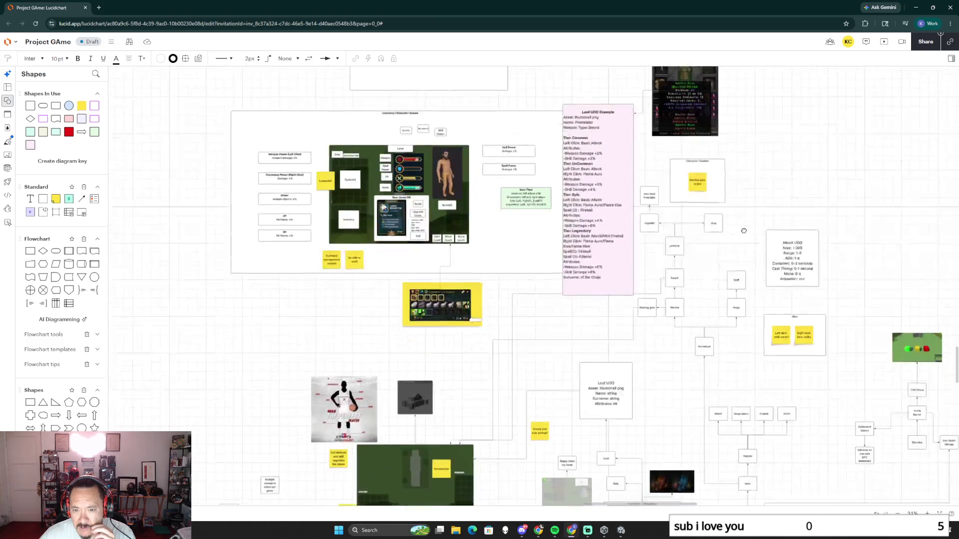
scroll(675, 300, down, 6)
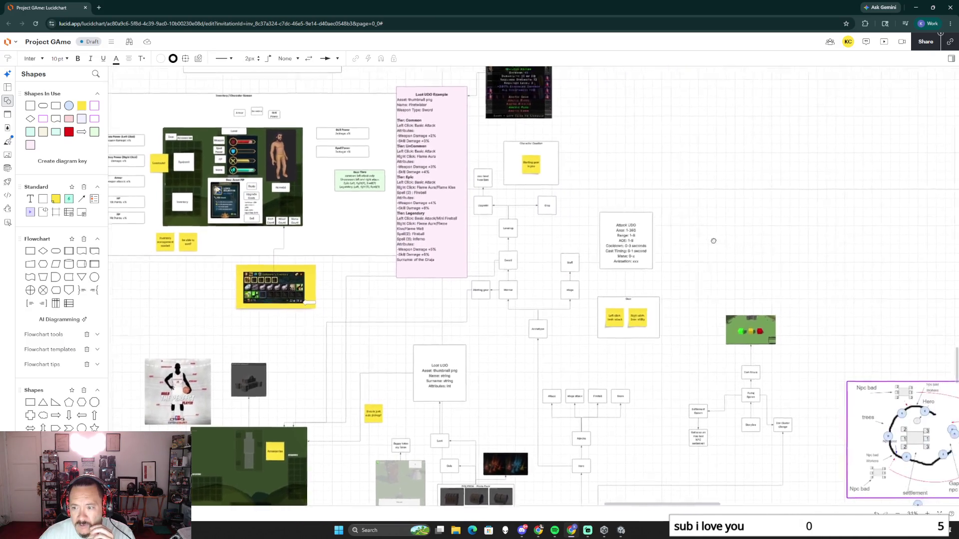
scroll(787, 221, right, 3)
Delete the small container holding two yellow sticky notes near the Loot UDO box.
mouse_move(433, 146)
mouse_down()
mouse_move(628, 345)
mouse_move(652, 333)
mouse_move(654, 341)
mouse_up()
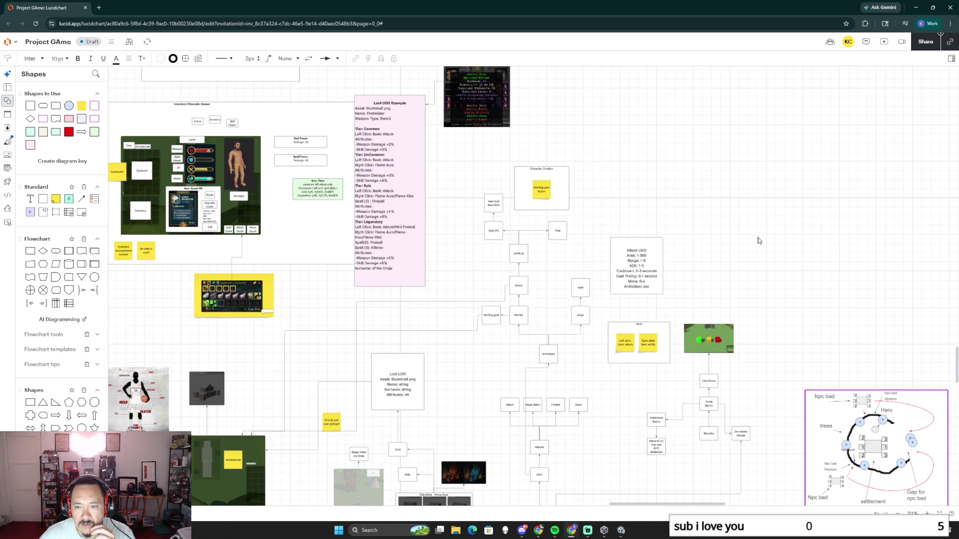
click(620, 323)
mouse_move(620, 323)
mouse_down()
mouse_move(348, 95)
mouse_move(479, 161)
mouse_up()
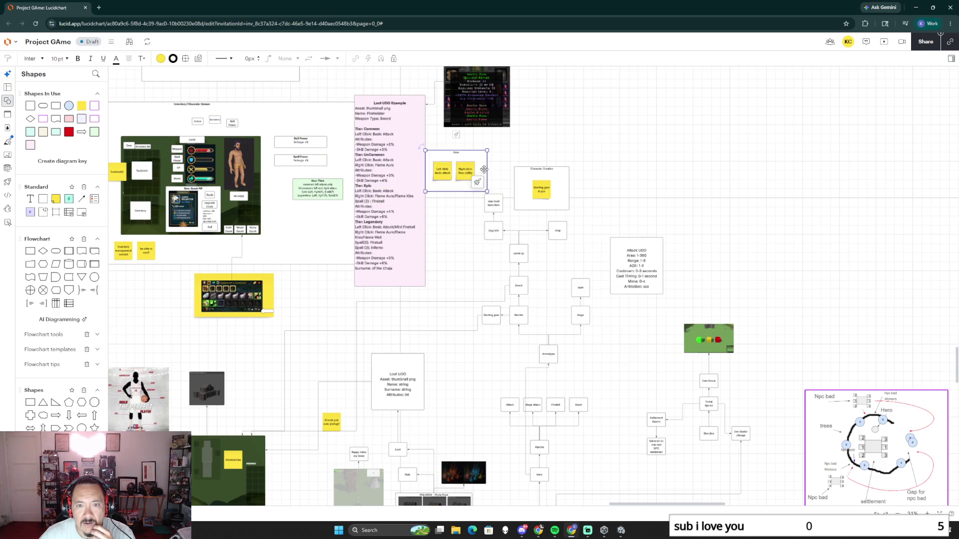
key(Delete)
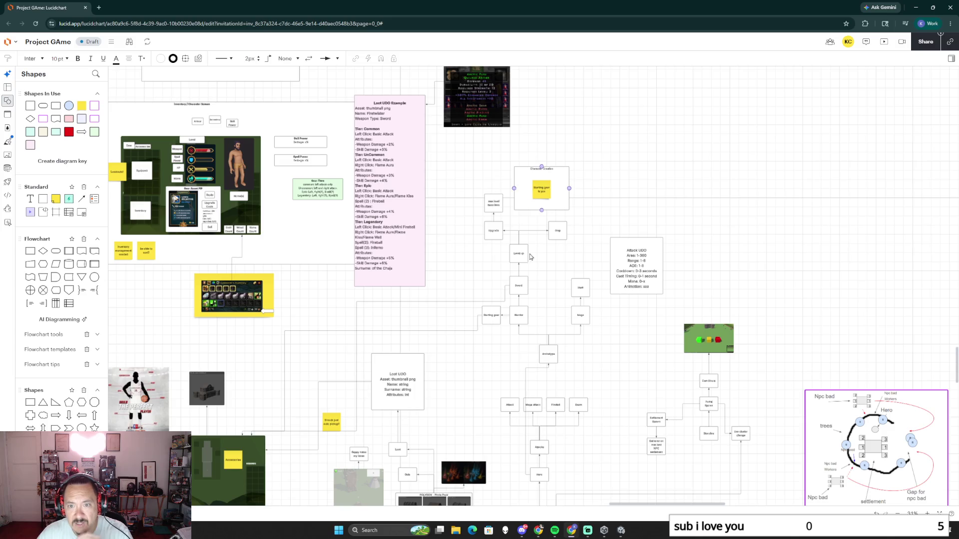
Pan across the diagram past the red block section and back to the Loot UDO area.
drag(465, 309, 695, 348)
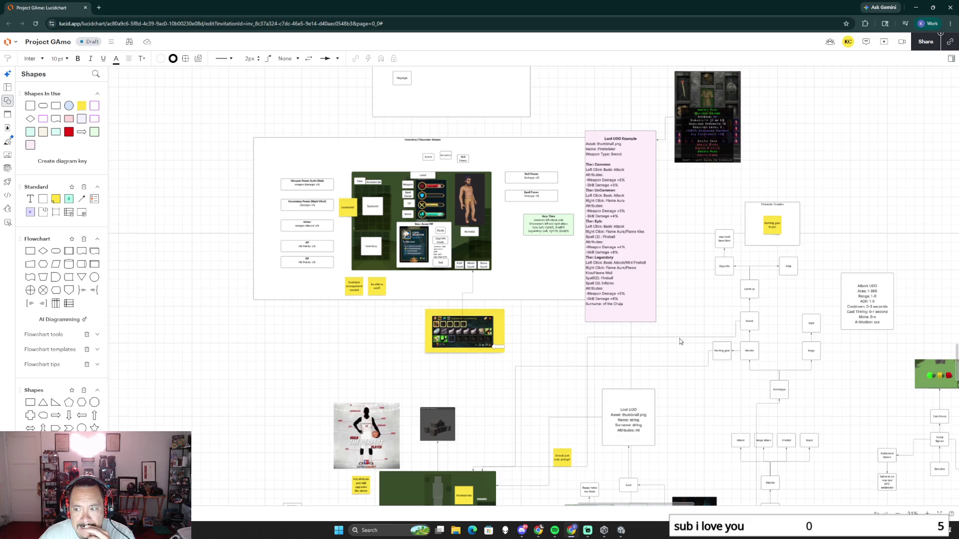
scroll(528, 328, down, 6)
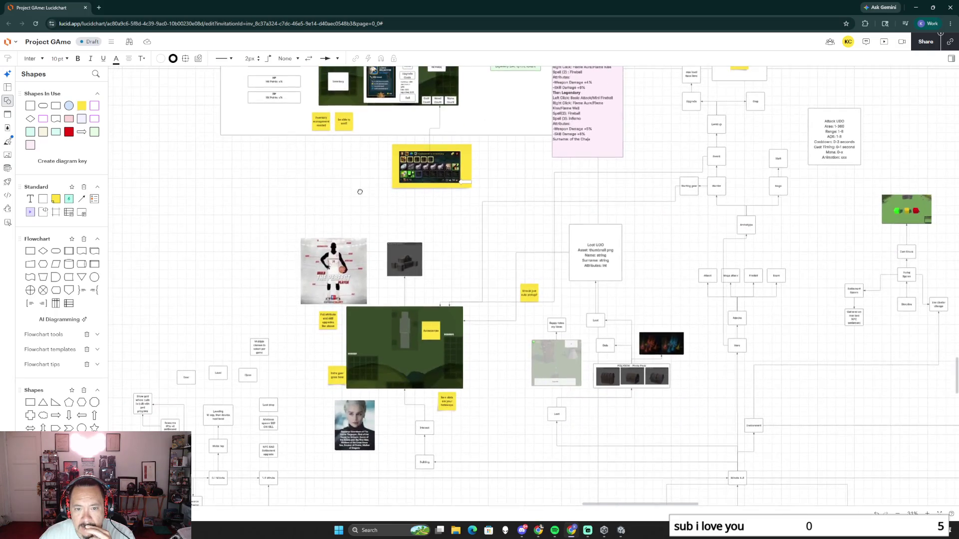
scroll(449, 262, down, 3)
scroll(358, 165, down, 5)
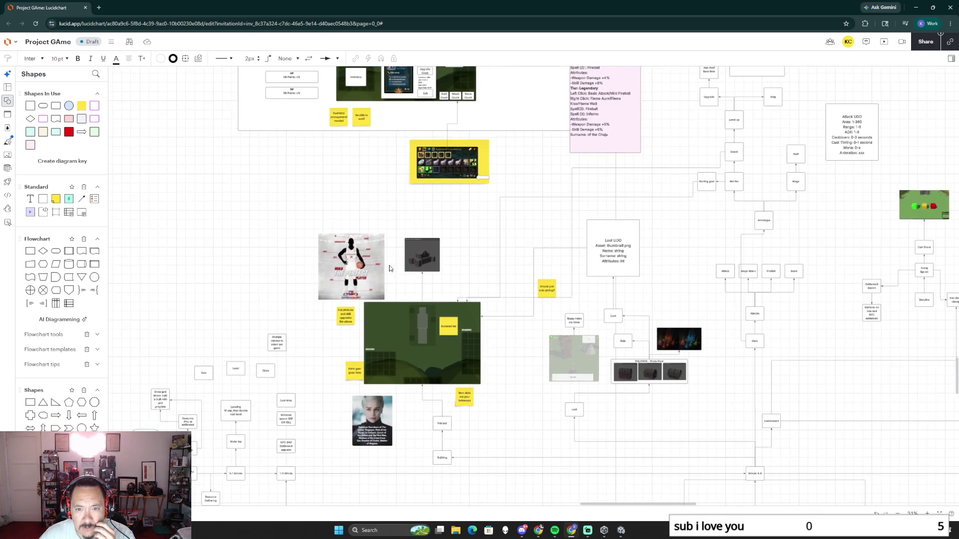
scroll(524, 300, down, 5)
mouse_move(682, 383)
mouse_down()
mouse_move(734, 337)
mouse_move(633, 323)
mouse_up()
scroll(634, 323, up, 5)
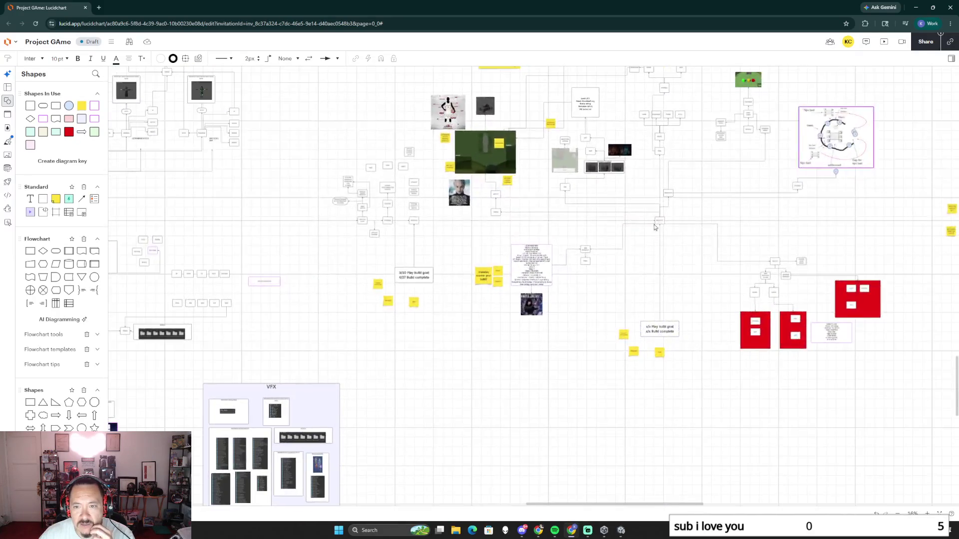
scroll(600, 360, up, 4)
scroll(565, 403, up, 1)
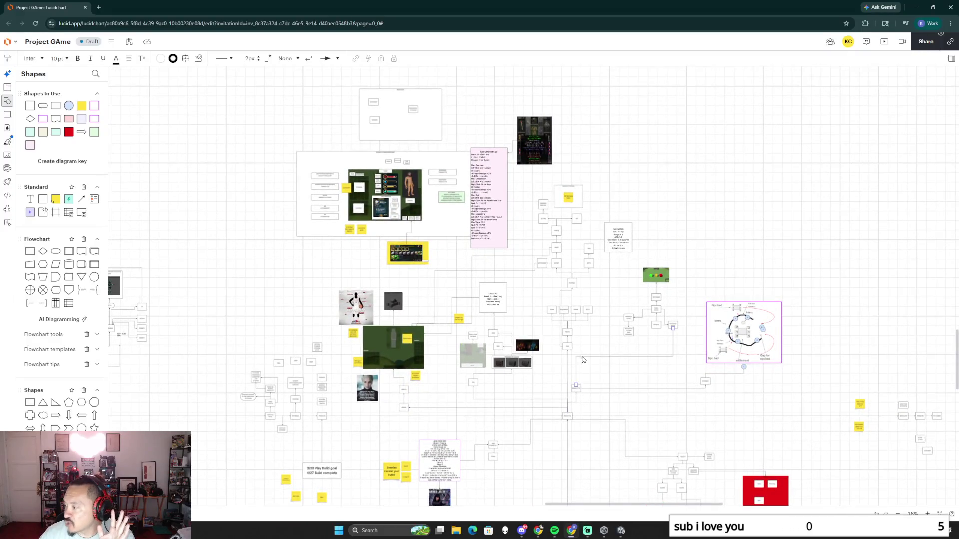
drag(600, 365, 537, 235)
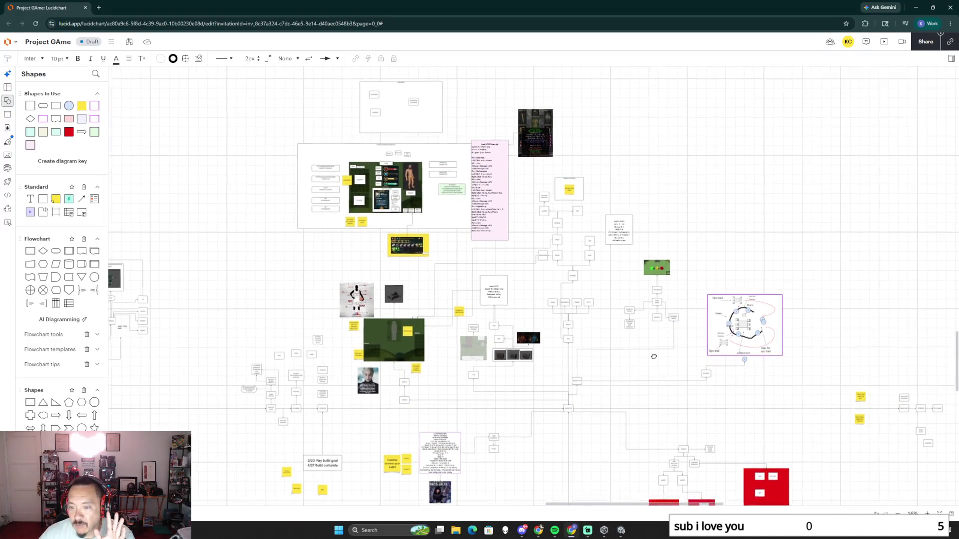
scroll(570, 360, up, 6)
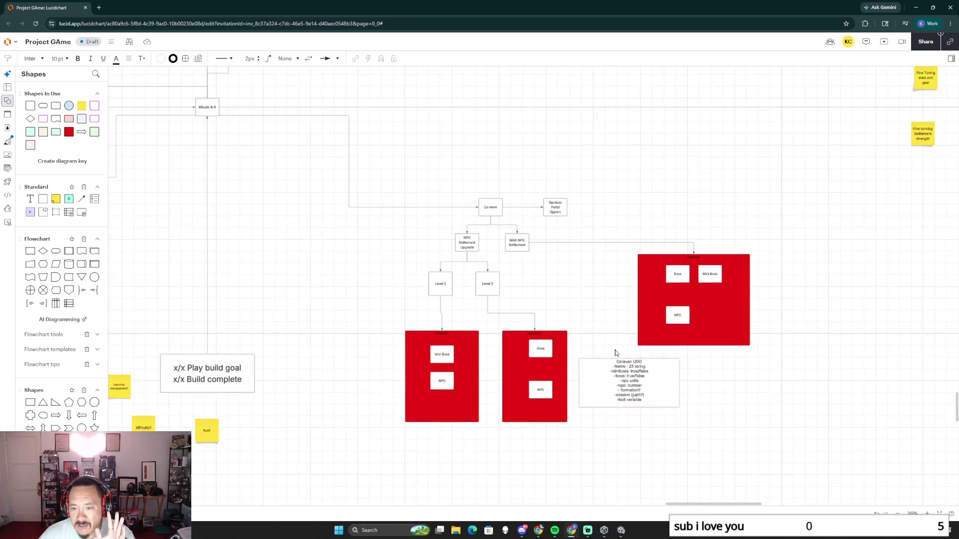
click(626, 368)
scroll(525, 315, down, 6)
mouse_move(461, 225)
mouse_down()
mouse_move(525, 234)
mouse_move(576, 300)
mouse_up()
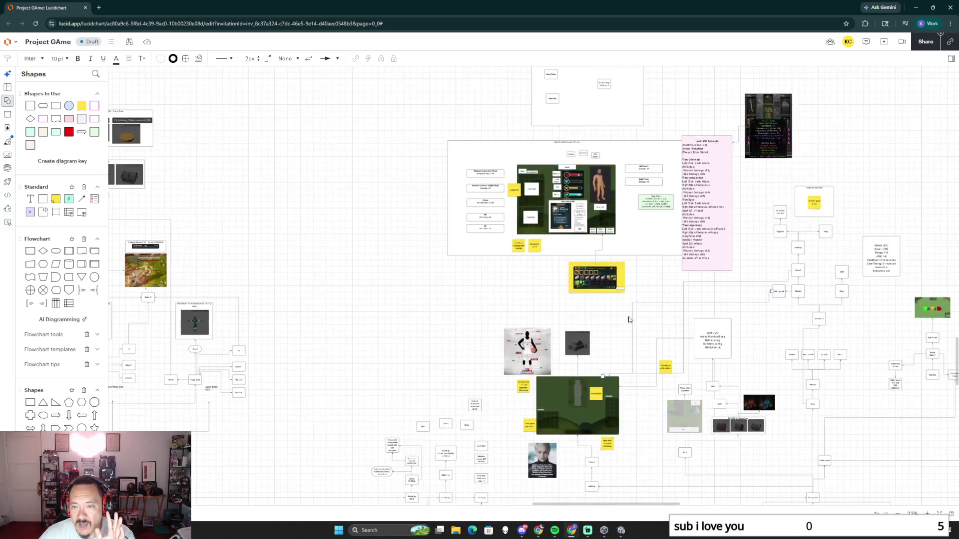
drag(465, 337, 503, 418)
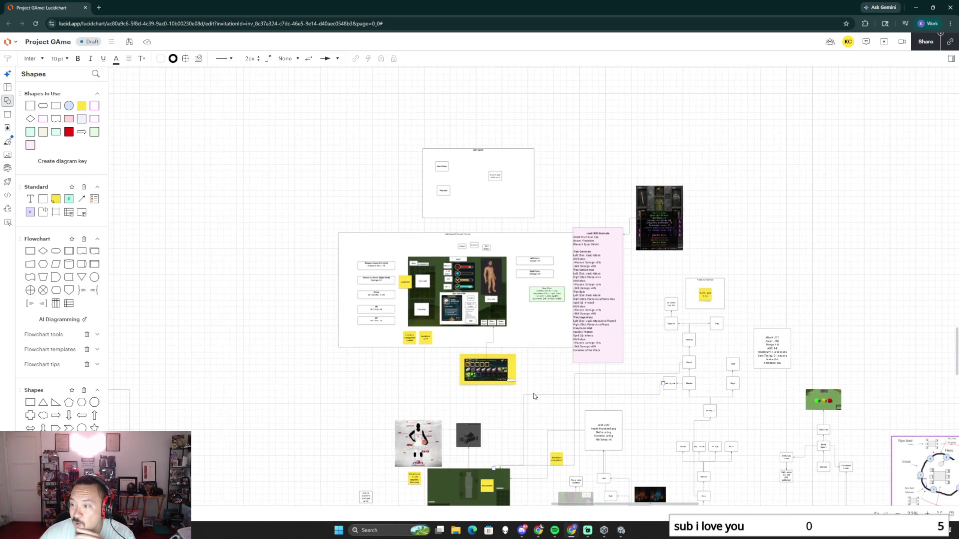